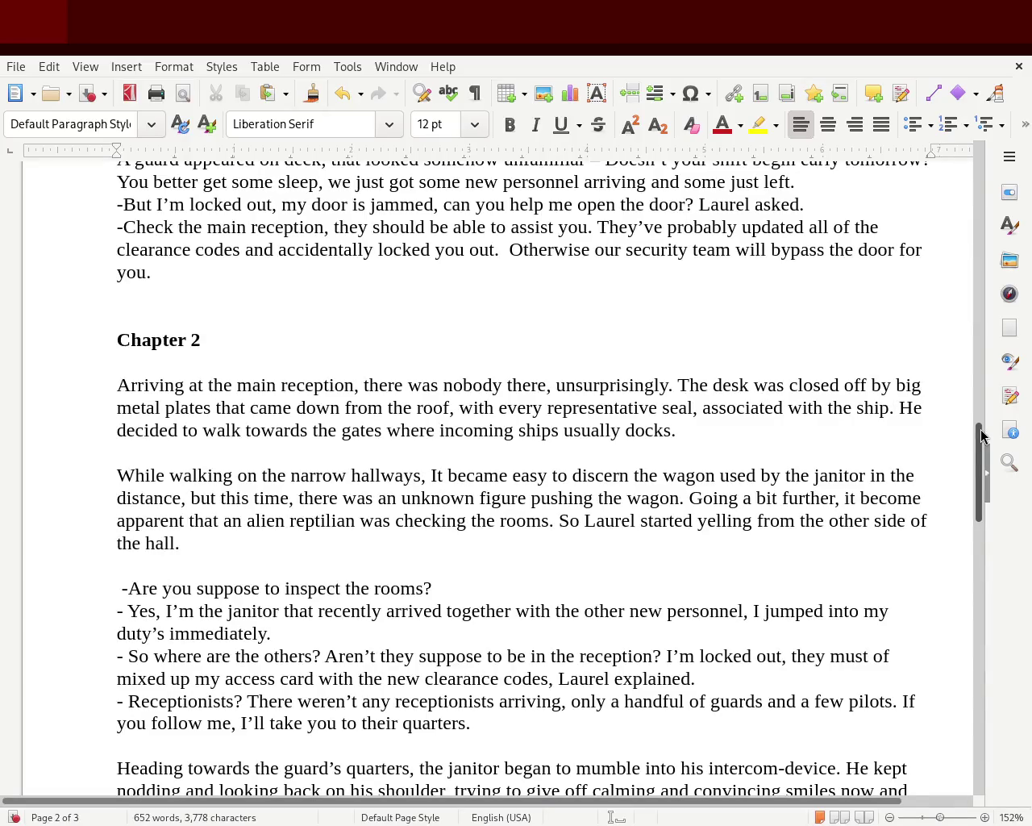
# - Try adding 'on it' and then 'printed' near 'seal', removing both again
pyautogui.press('Left')
pyautogui.press('Left')
pyautogui.press('Left')
pyautogui.press('Left')
pyautogui.press('Left')
pyautogui.press('Left')
pyautogui.press('Left')
pyautogui.press('Left')
pyautogui.press('Left')
pyautogui.press('Left')
pyautogui.press('Right')
pyautogui.press('Right')
pyautogui.press('Right')
pyautogui.press('Right')
pyautogui.write('on it')
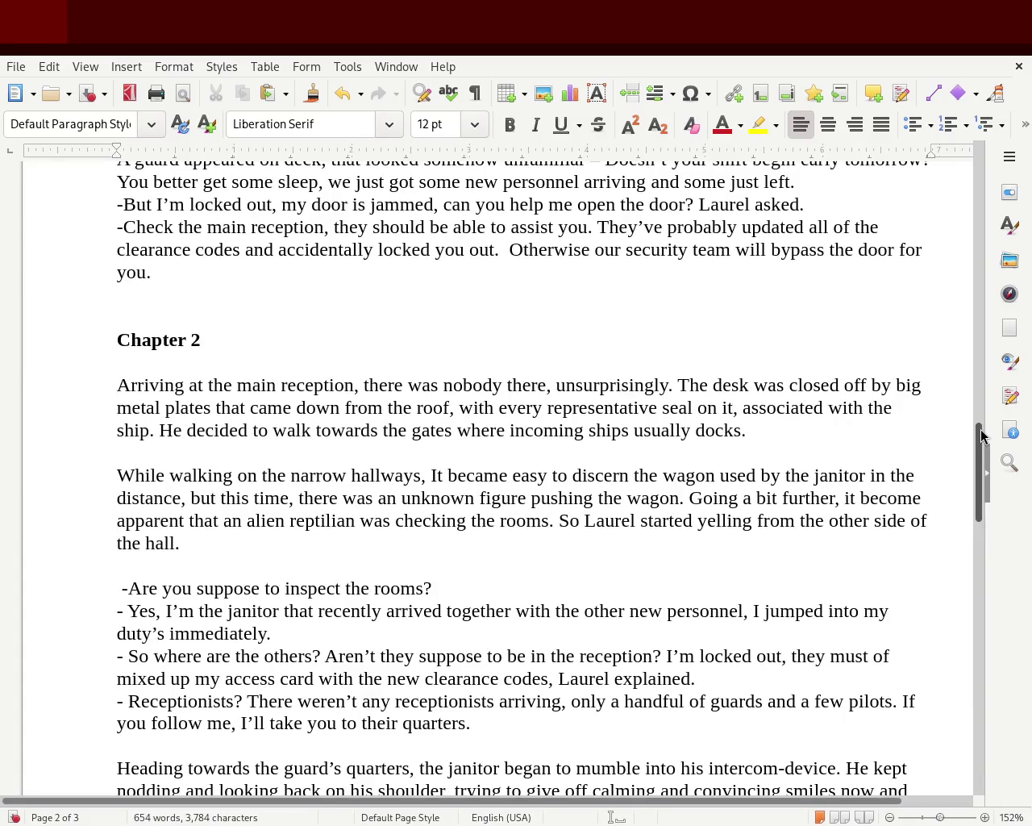
pyautogui.press('BackSpace')
pyautogui.press('BackSpace')
pyautogui.press('BackSpace')
pyautogui.press('BackSpace')
pyautogui.press('BackSpace')
pyautogui.press('BackSpace')
pyautogui.press('Right')
pyautogui.press('Right')
pyautogui.press('Right')
pyautogui.press('Right')
pyautogui.press('Right')
pyautogui.press('Right')
pyautogui.press('Right')
pyautogui.press('Right')
pyautogui.press('Right')
pyautogui.press('Right')
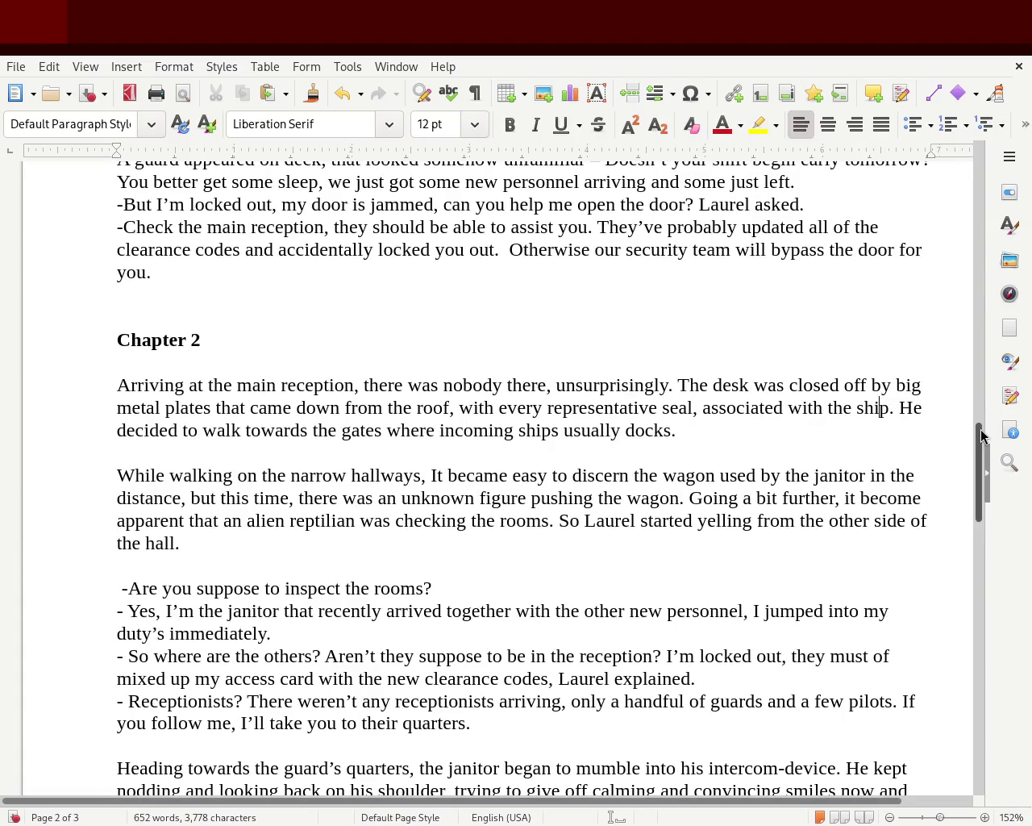
pyautogui.press('Left')
pyautogui.press('Left')
pyautogui.press('Left')
pyautogui.press('Left')
pyautogui.press('Left')
pyautogui.press('Left')
pyautogui.press('Left')
pyautogui.press('Left')
pyautogui.press('Left')
pyautogui.press('Left')
pyautogui.press('Left')
pyautogui.press('Left')
pyautogui.press('Left')
pyautogui.press('Left')
pyautogui.press('Left')
pyautogui.press('Left')
pyautogui.press('Right')
pyautogui.press('Right')
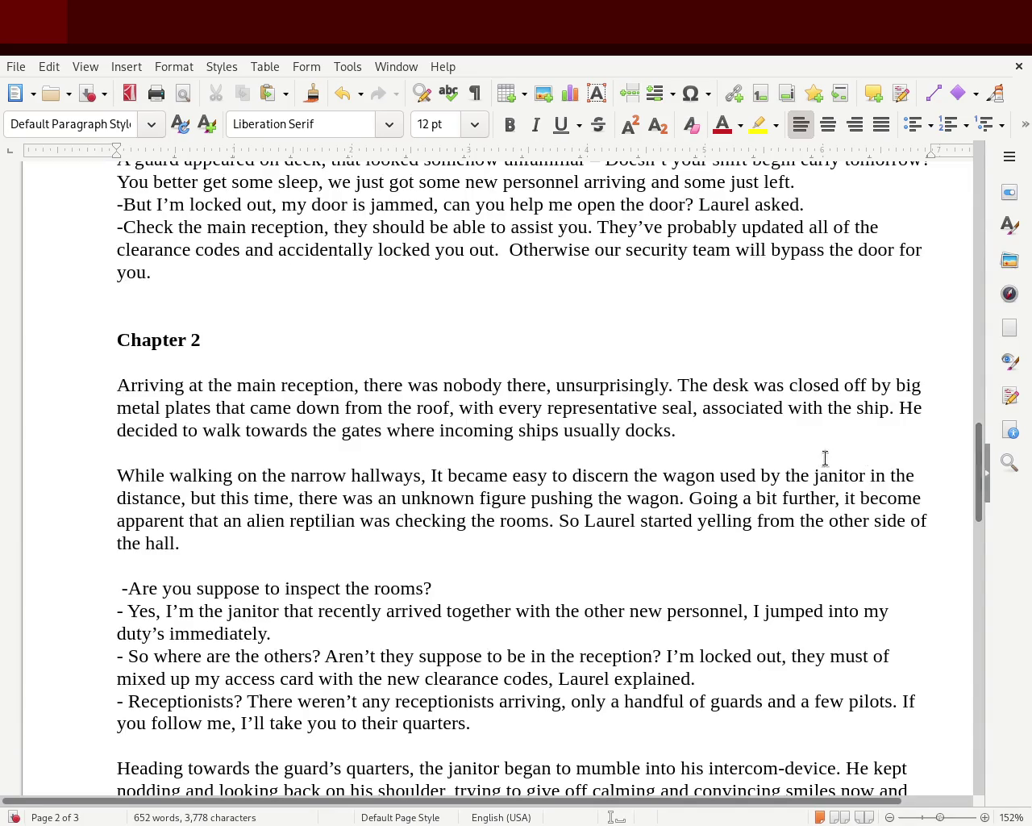
pyautogui.click(693, 408)
pyautogui.write('printed')
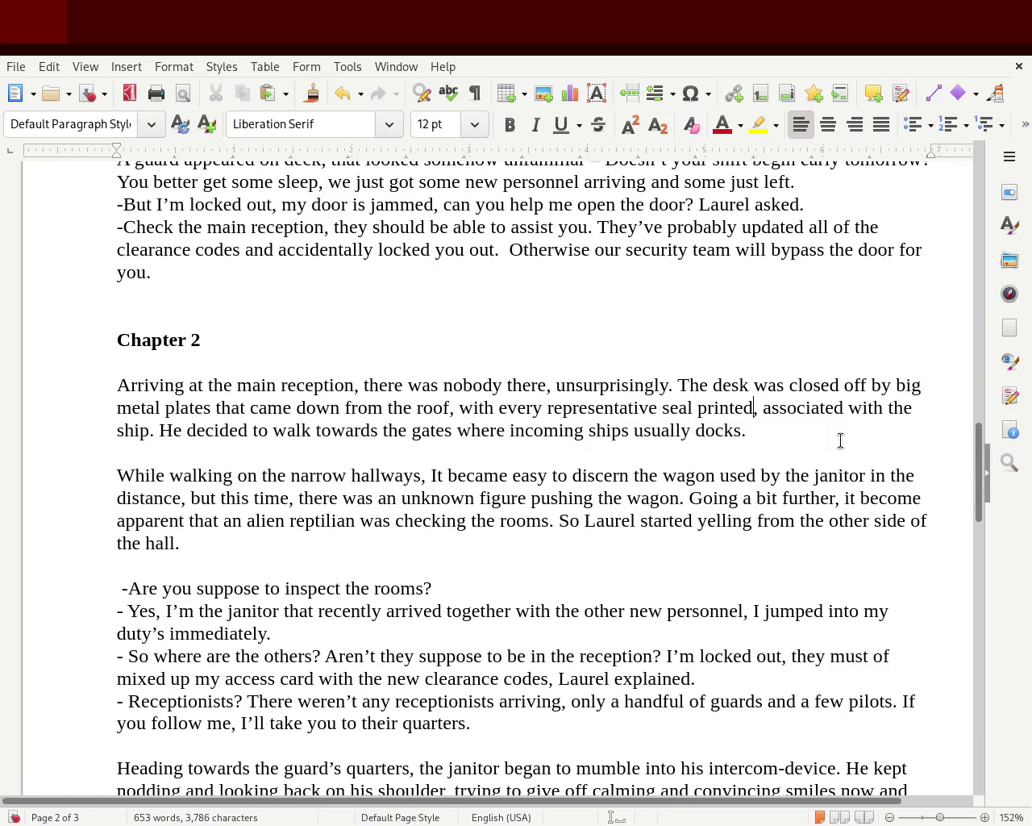
pyautogui.press('BackSpace')
pyautogui.press('BackSpace')
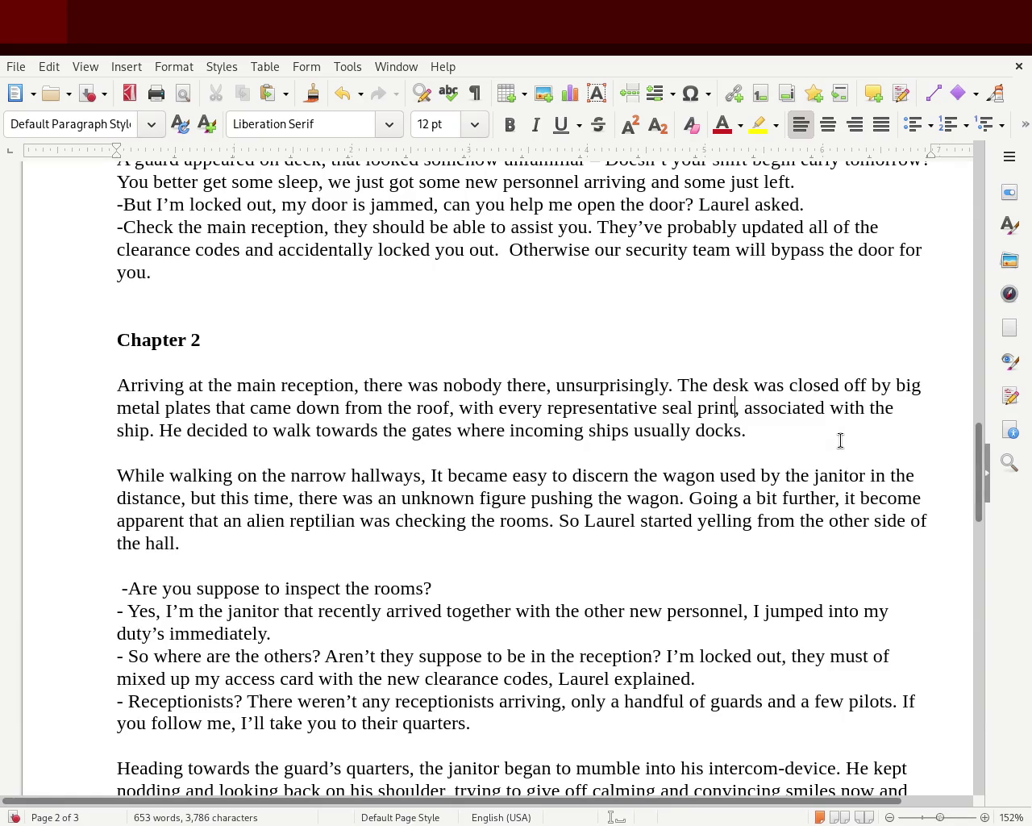
pyautogui.press('BackSpace')
pyautogui.press('BackSpace')
pyautogui.press('BackSpace')
pyautogui.press('BackSpace')
pyautogui.press('BackSpace')
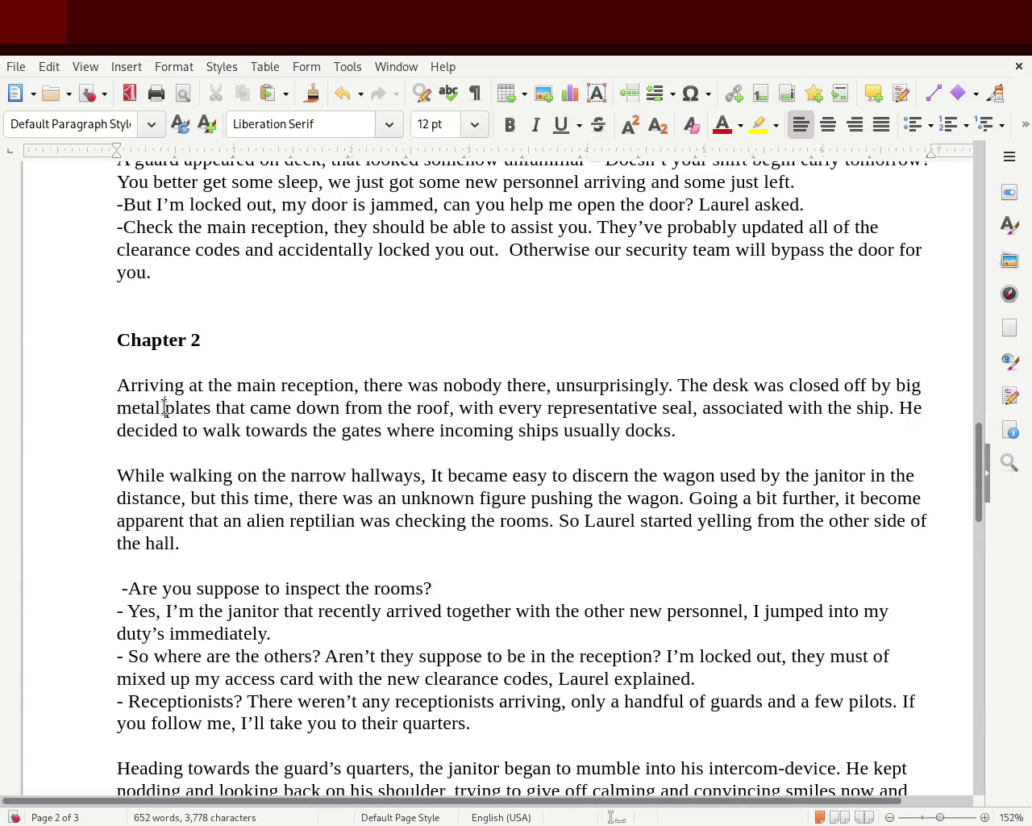
# - Replace 'big' with 'painted' so the desk is closed off by painted metal plates
pyautogui.click(119, 409)
pyautogui.click(137, 407)
pyautogui.click(908, 385)
pyautogui.doubleClick(907, 384)
pyautogui.write('painted')
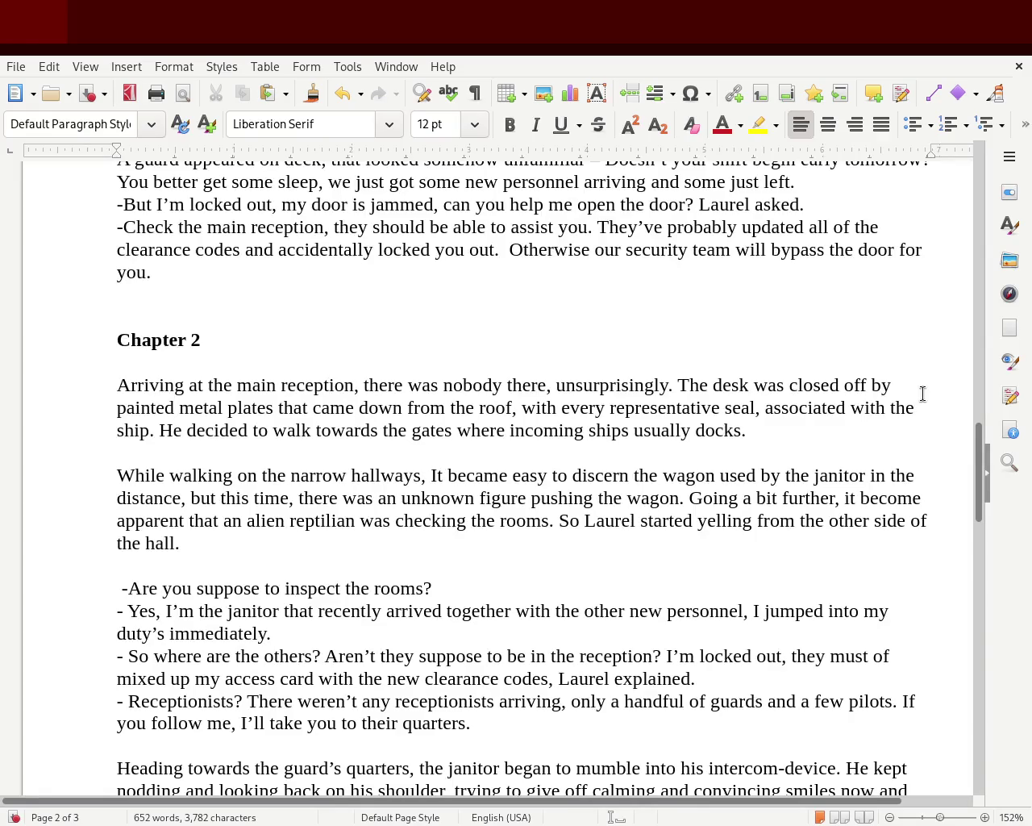
pyautogui.press('Right')
pyautogui.press('Right')
pyautogui.press('Right')
pyautogui.press('Left')
# - Change 'became' to 'was quite' and the comma after 'personnel' to a period
pyautogui.doubleClick(610, 422)
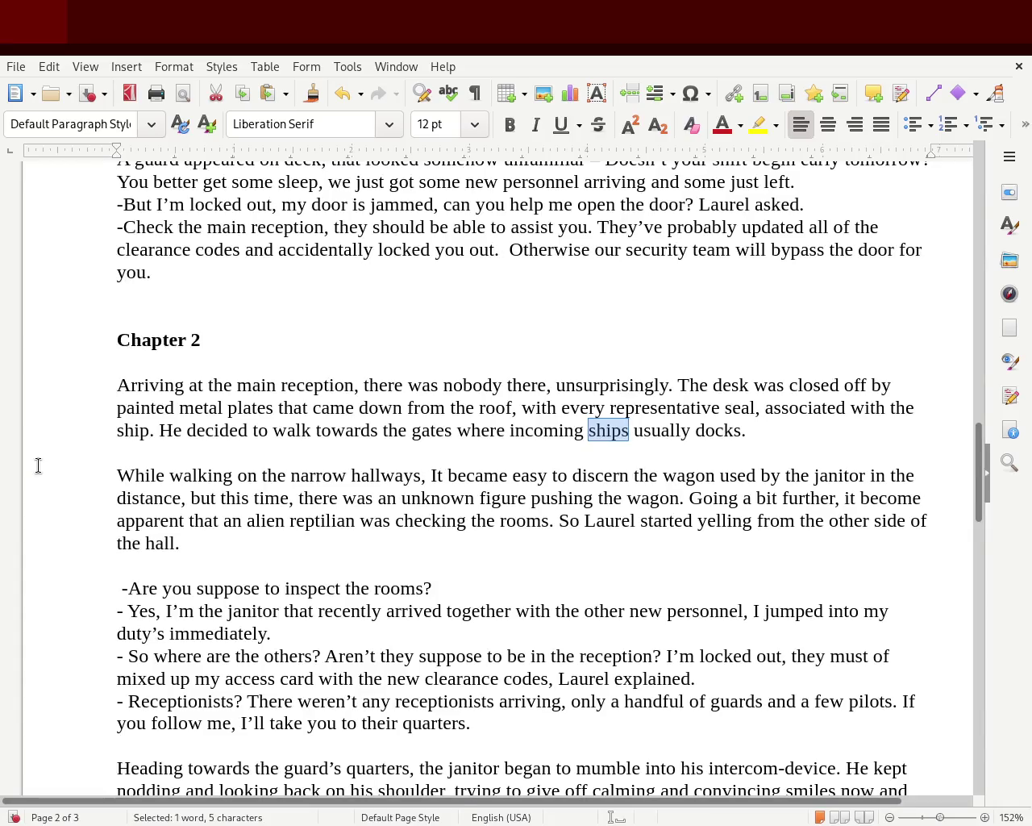
pyautogui.doubleClick(474, 474)
pyautogui.write('was quite')
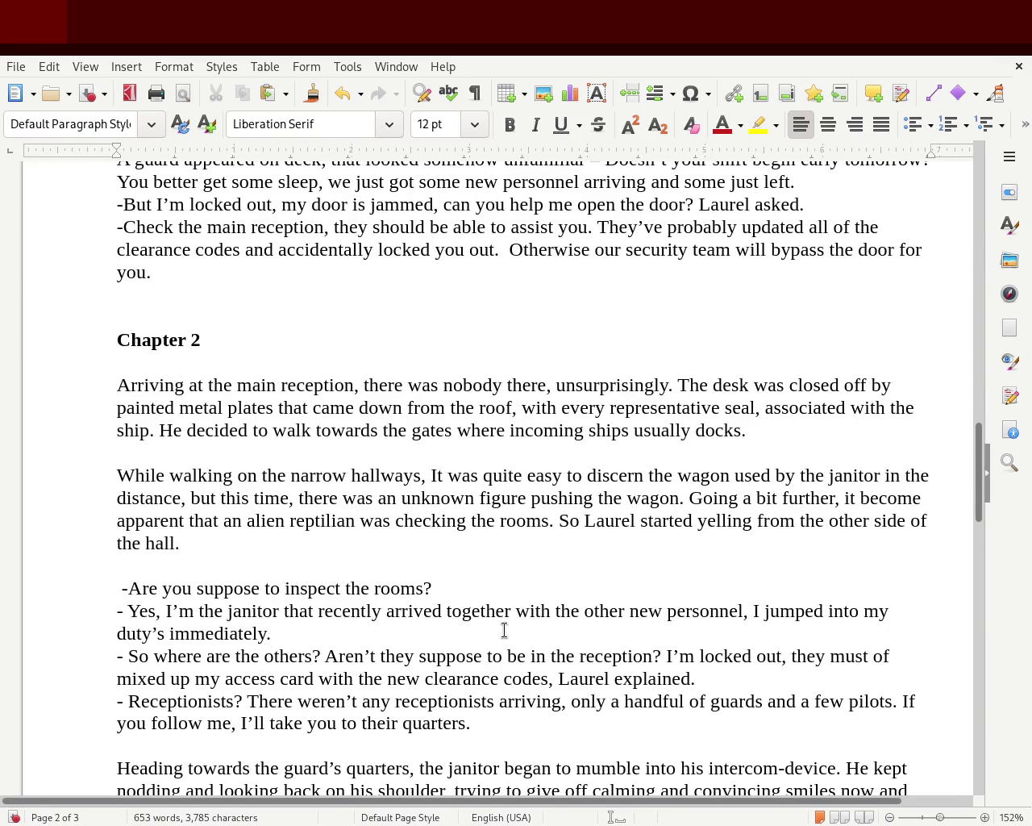
pyautogui.click(750, 612)
pyautogui.press('BackSpace')
pyautogui.press('BackSpace')
pyautogui.write('.')
# - Append ', what seem to be the problem?' after 'immediately'
pyautogui.click(271, 633)
pyautogui.write(', wha')
pyautogui.press('BackSpace')
pyautogui.press('BackSpace')
pyautogui.press('BackSpace')
pyautogui.press('BackSpace')
pyautogui.press('BackSpace')
pyautogui.press('BackSpace')
pyautogui.write(', what seem to be the problme?')
pyautogui.press('BackSpace')
pyautogui.press('BackSpace')
pyautogui.write('e')
pyautogui.press('BackSpace')
pyautogui.press('BackSpace')
pyautogui.write('em?')
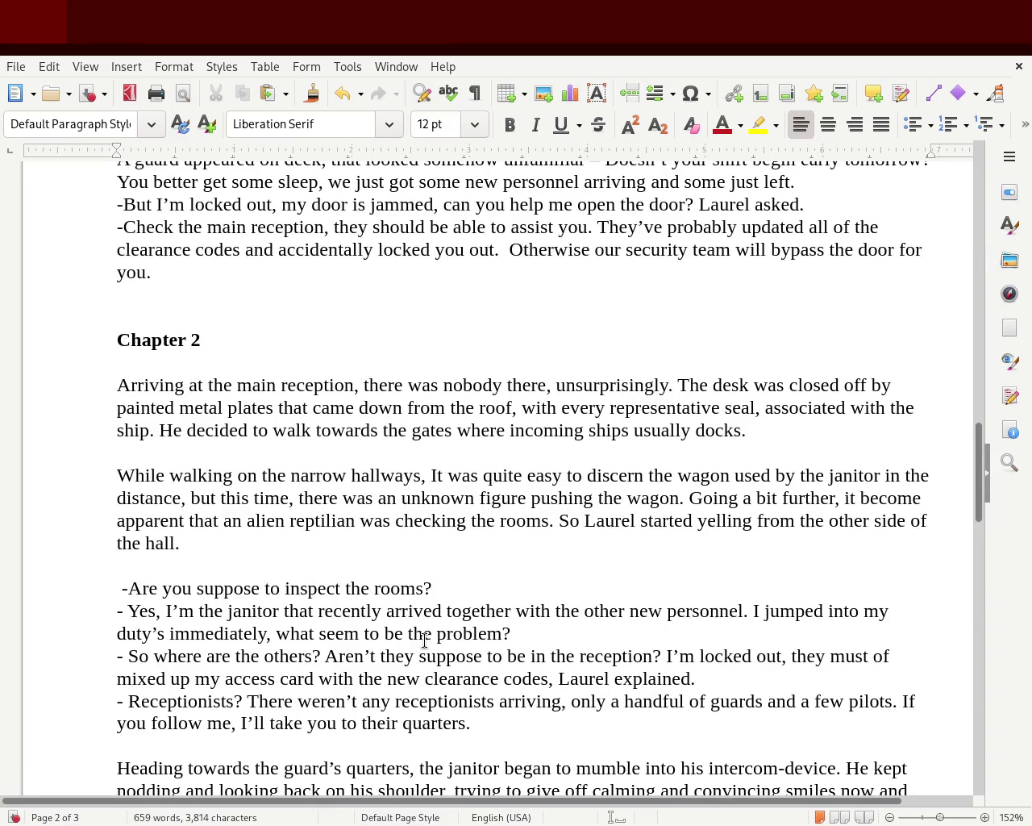
# - Replace 'they' with 'the receptionists'
pyautogui.doubleClick(795, 657)
pyautogui.write('the receptionsists')
pyautogui.click(743, 677)
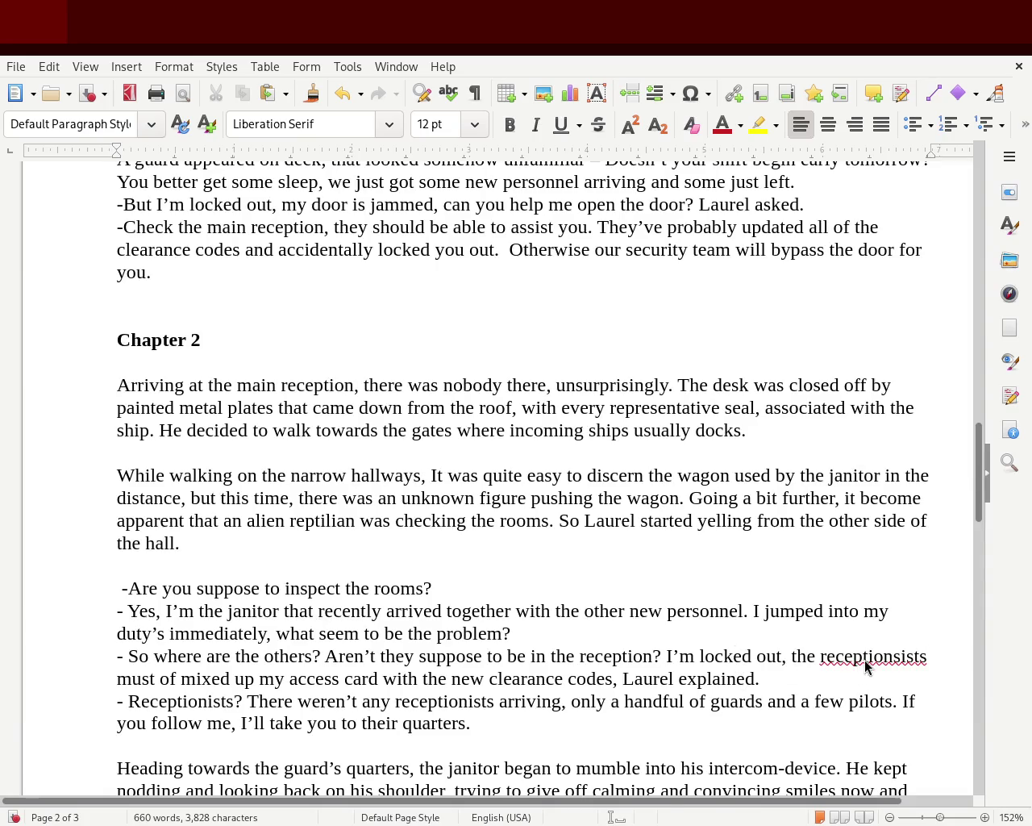
pyautogui.doubleClick(843, 656)
pyautogui.press('Right')
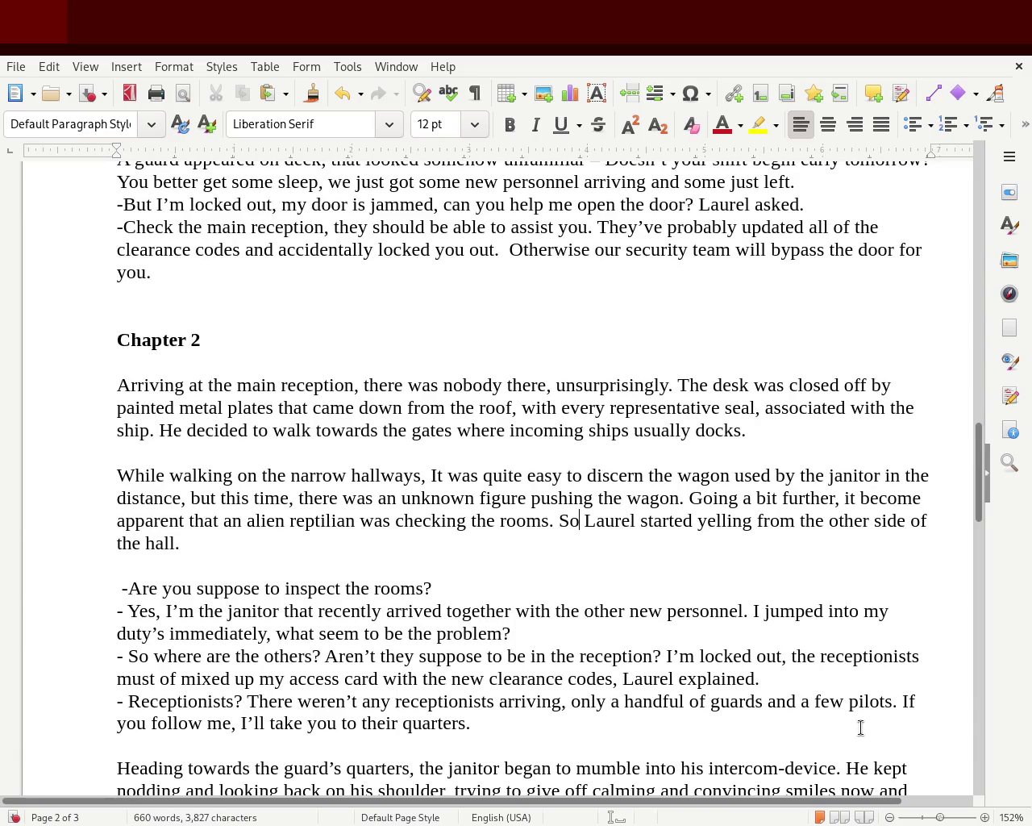
pyautogui.moveTo(984, 484); pyautogui.dragTo(981, 509)
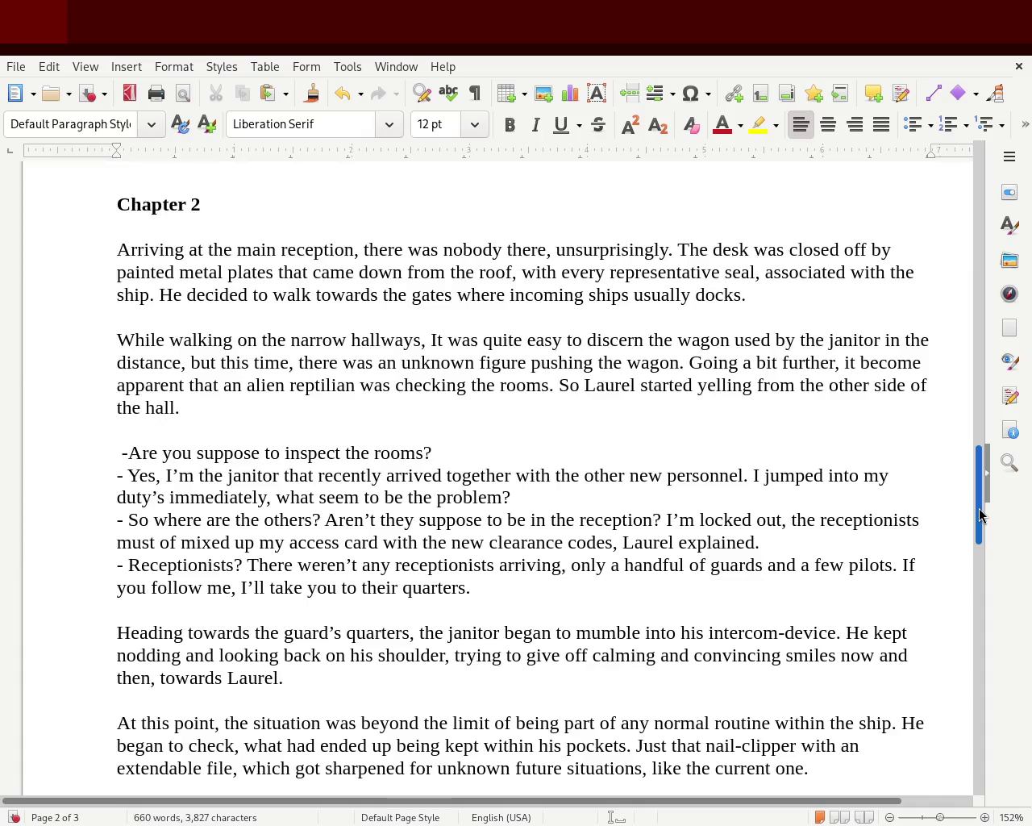
# - Scroll past the end of Chapter 2 until Chapter 3 on page 3 is visible
pyautogui.moveTo(981, 514); pyautogui.dragTo(989, 537)
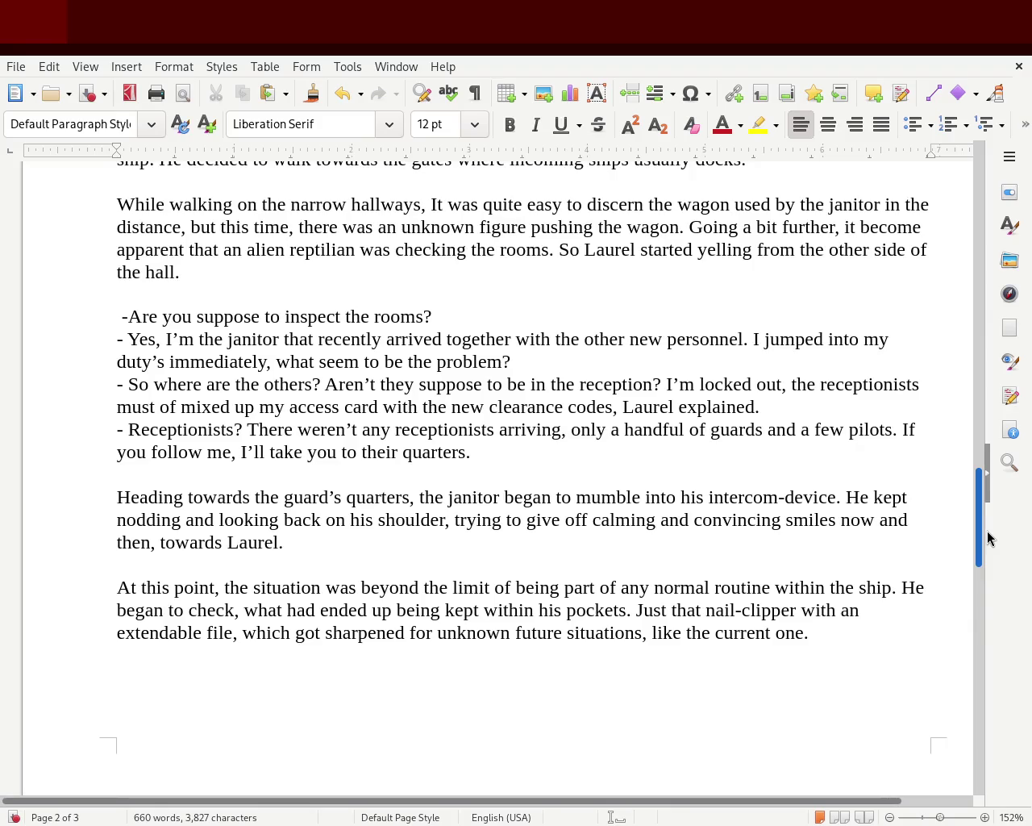
pyautogui.moveTo(989, 539); pyautogui.dragTo(992, 562)
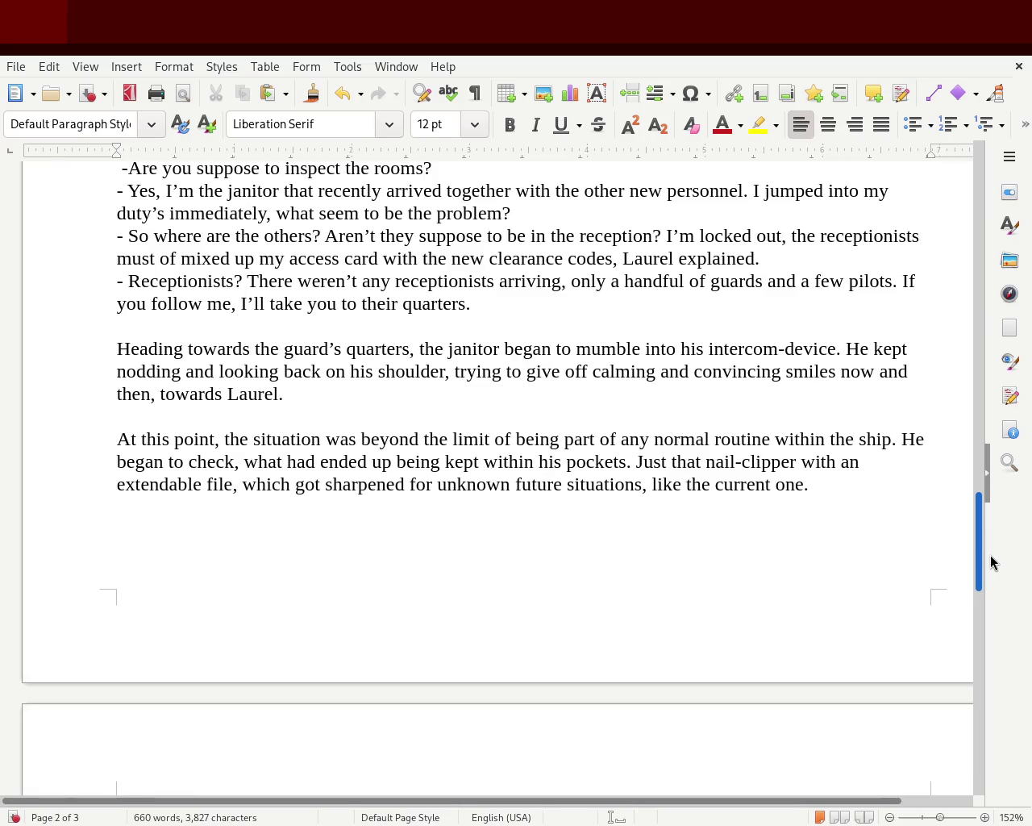
pyautogui.doubleClick(307, 484)
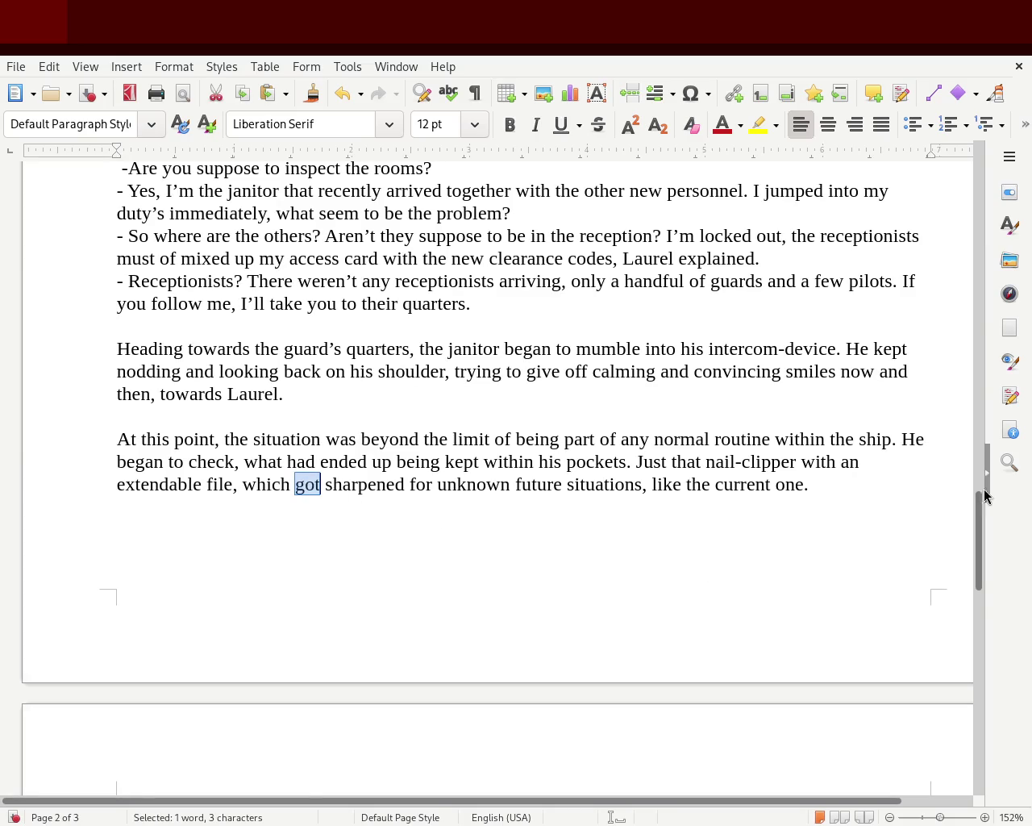
pyautogui.moveTo(976, 528); pyautogui.dragTo(975, 620)
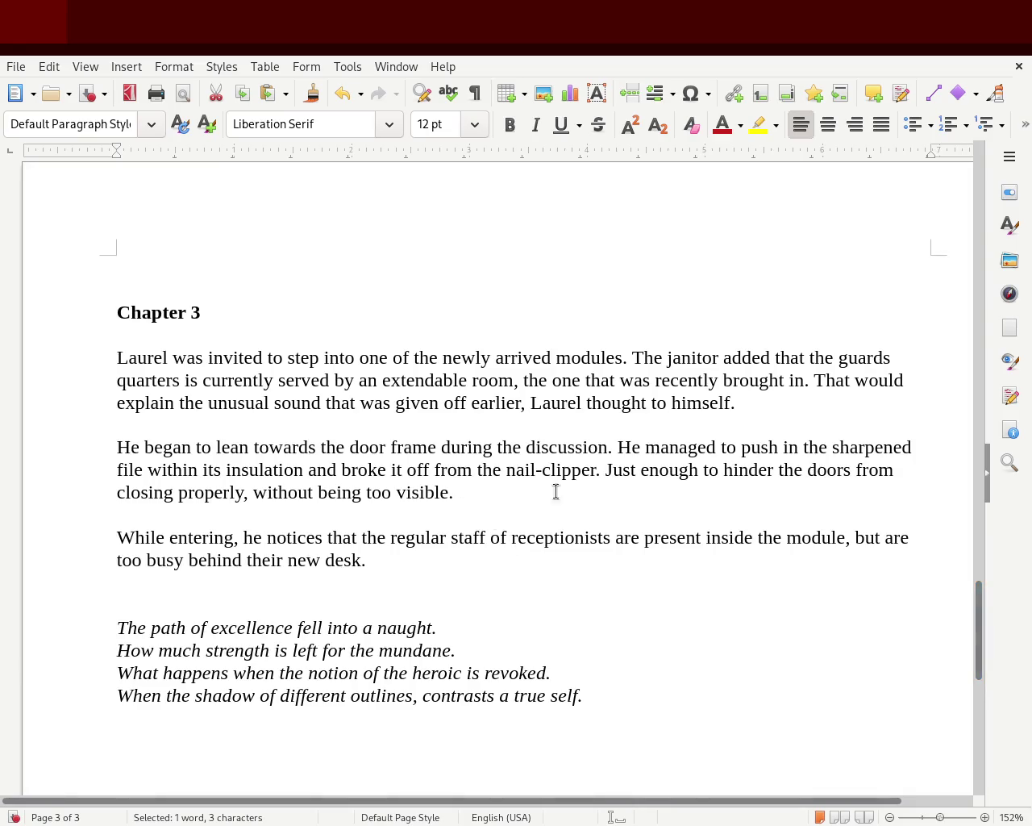
# - Insert 'rest of' after 'from' so it reads 'from rest of the nail-clipper'
pyautogui.click(506, 470)
pyautogui.click(531, 476)
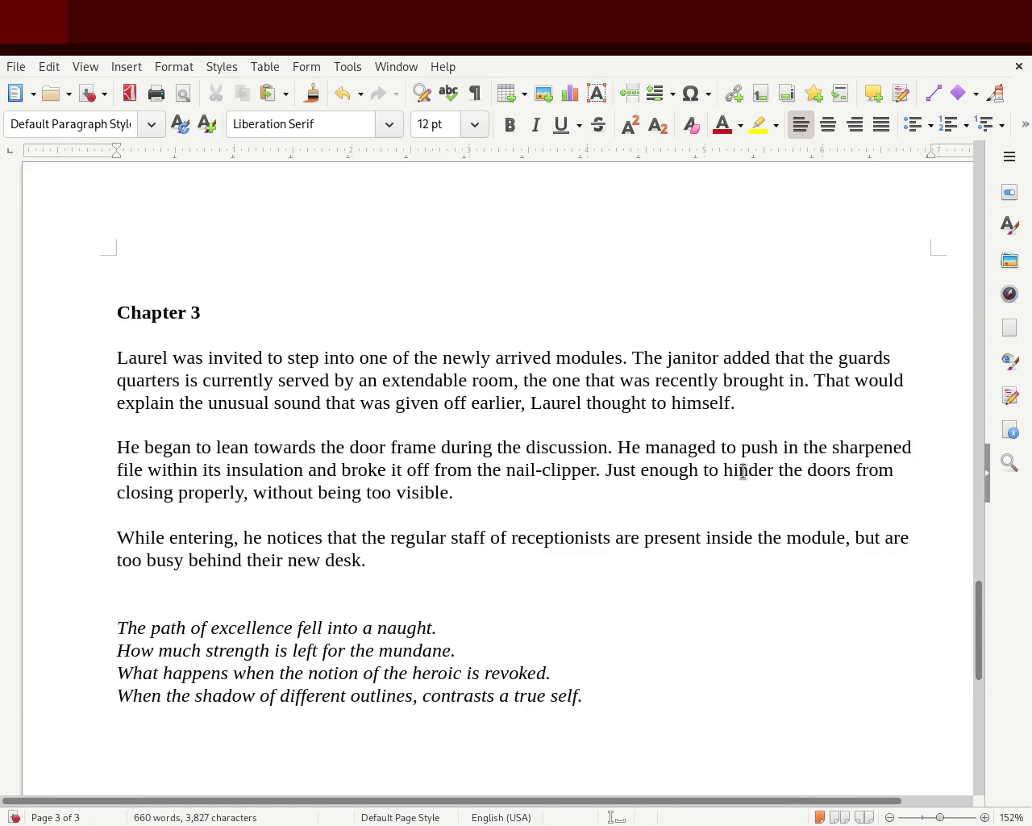
pyautogui.write('rest of')
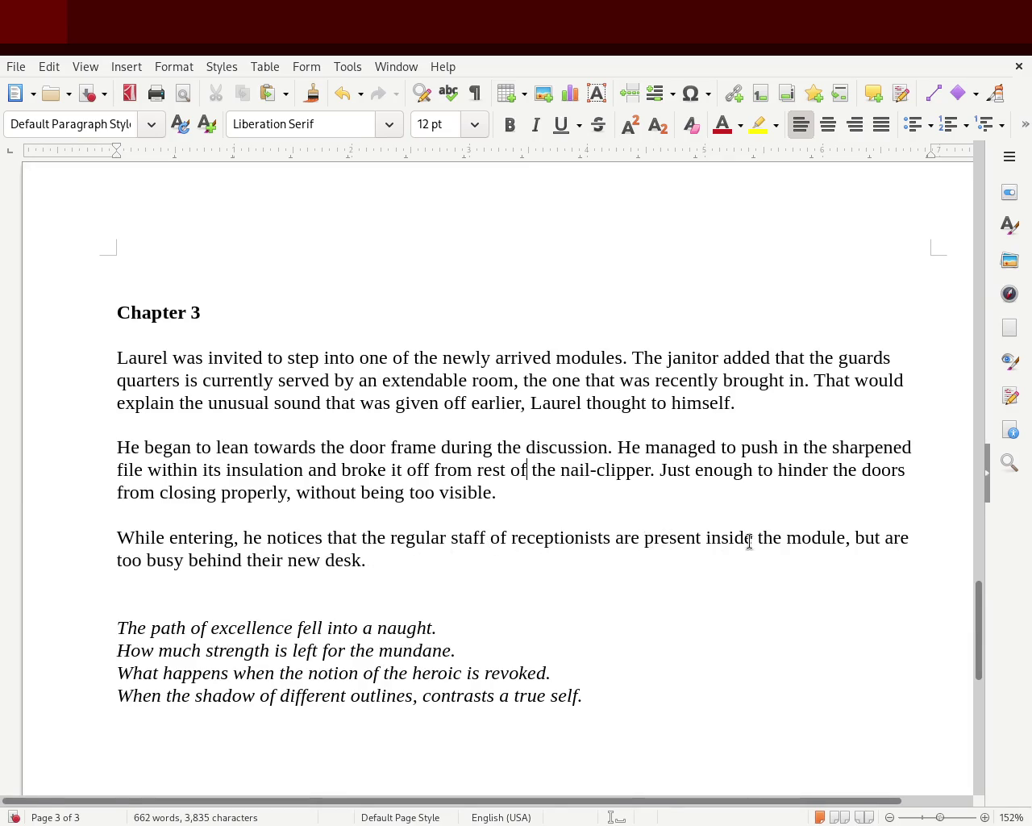
# - Change 'are' before 'present' to 'were'
pyautogui.doubleClick(630, 538)
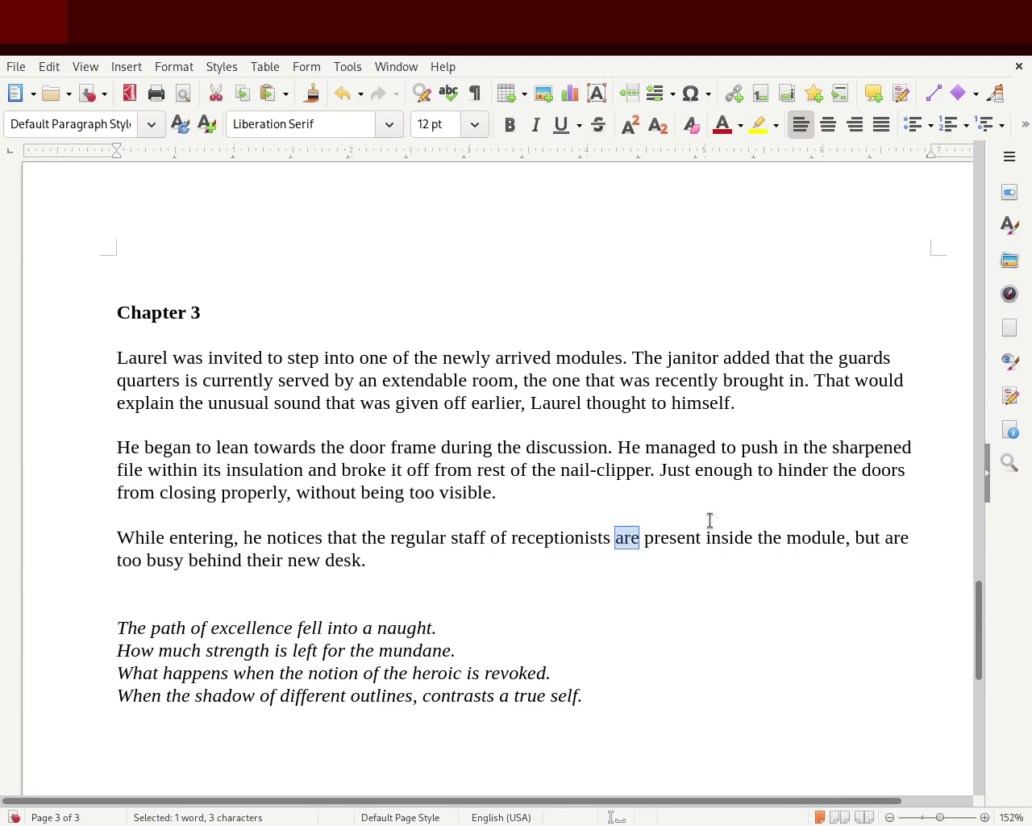
pyautogui.write('where')
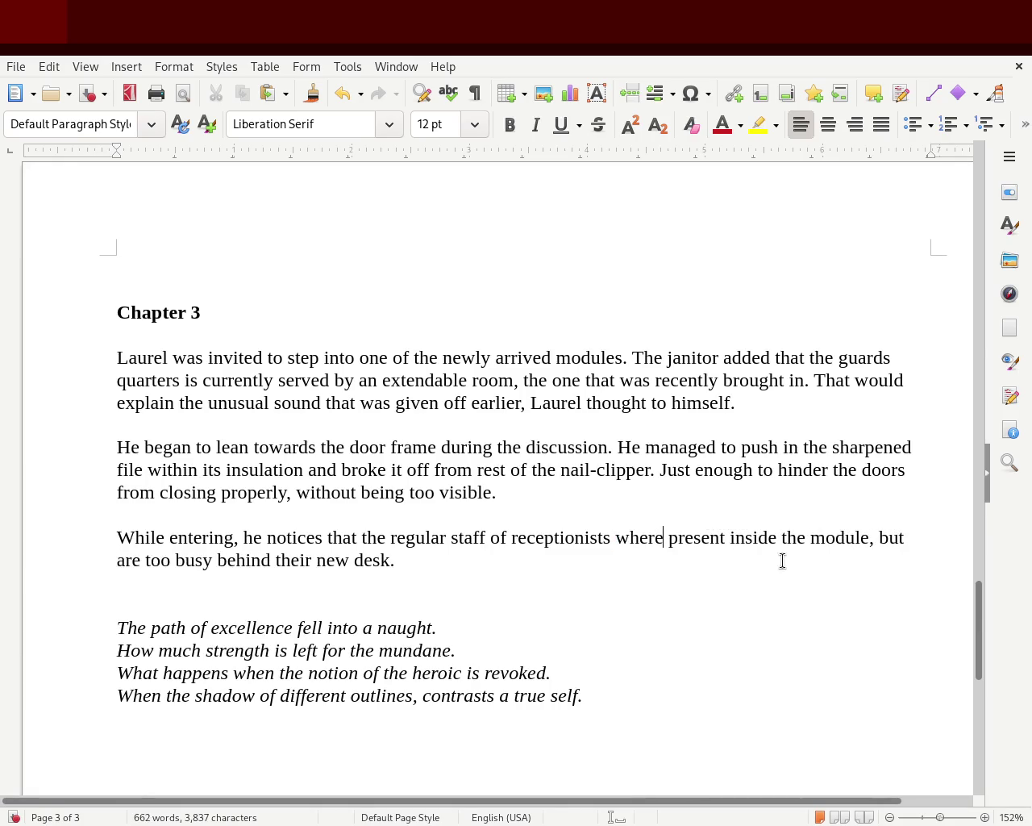
pyautogui.click(646, 538)
pyautogui.doubleClick(644, 539)
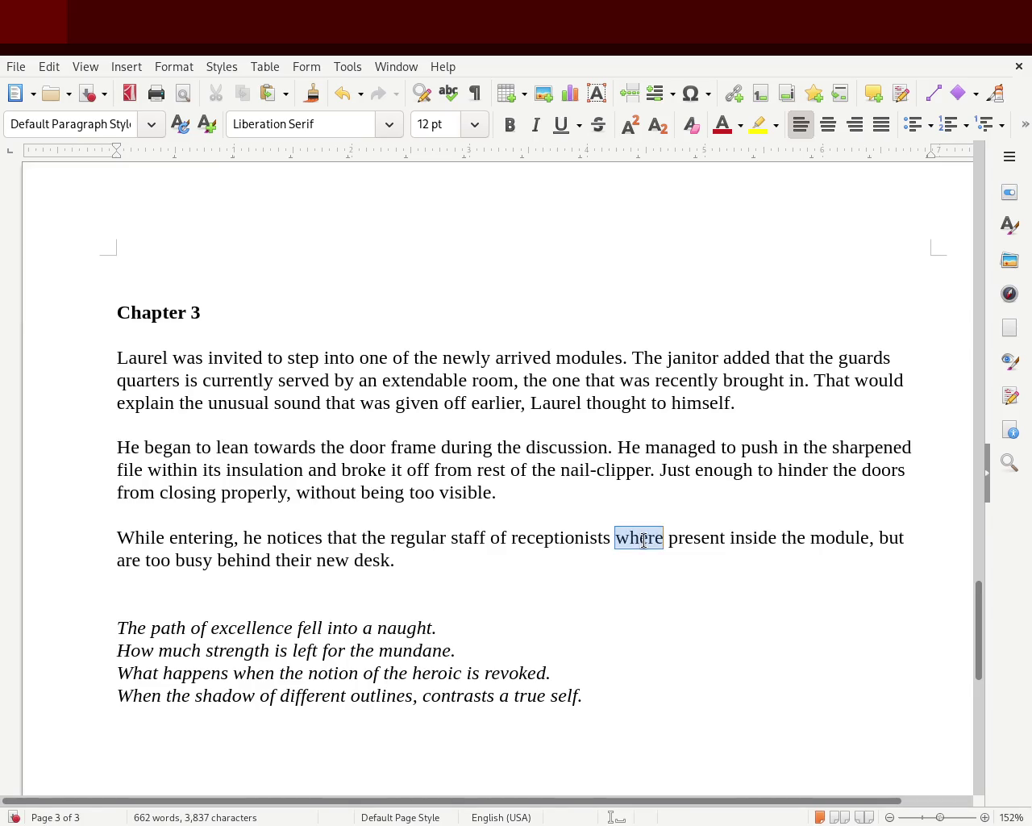
pyautogui.write('wre')
pyautogui.press('BackSpace')
pyautogui.press('BackSpace')
pyautogui.press('BackSpace')
pyautogui.write('were')
pyautogui.click(814, 655)
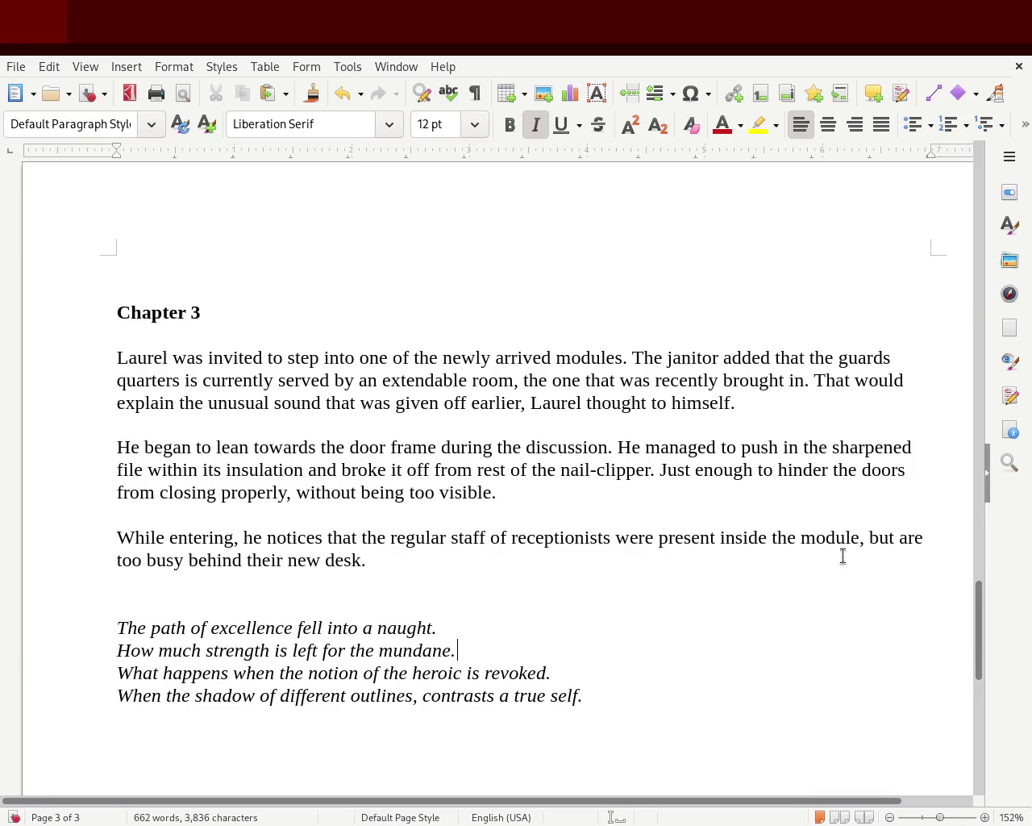
# - Make it 'was present' and change the 'are' after 'but' to 'were'
pyautogui.doubleClick(904, 537)
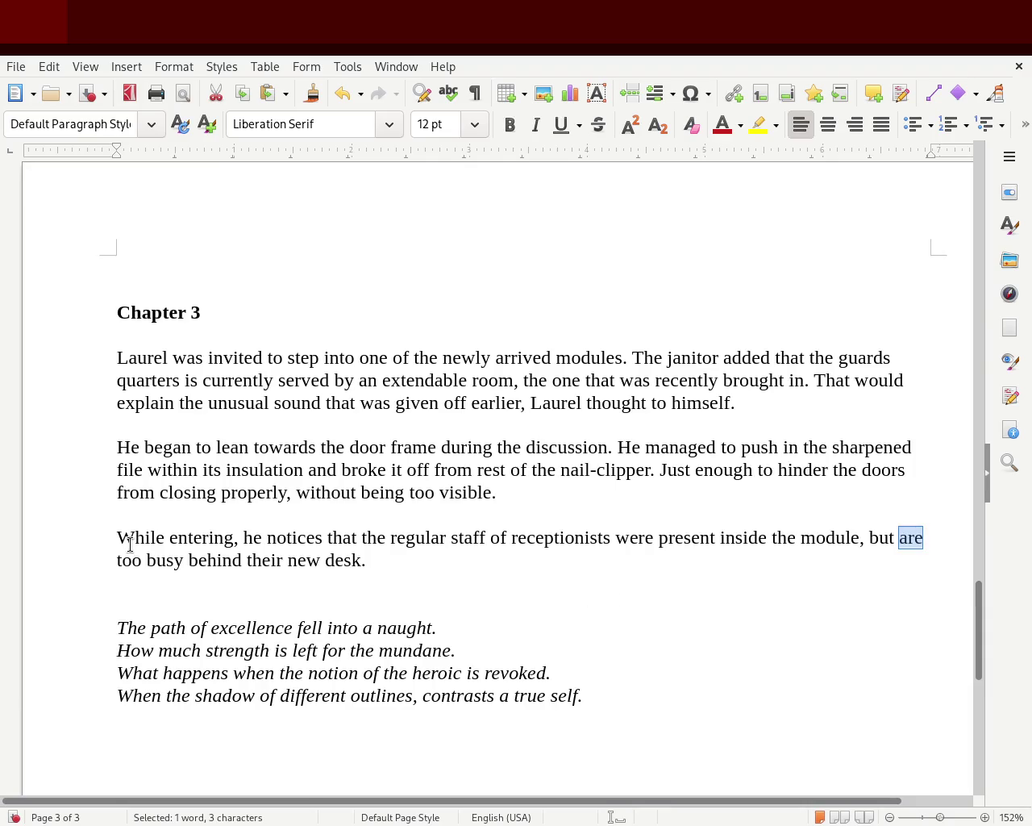
pyautogui.doubleClick(629, 538)
pyautogui.write('was')
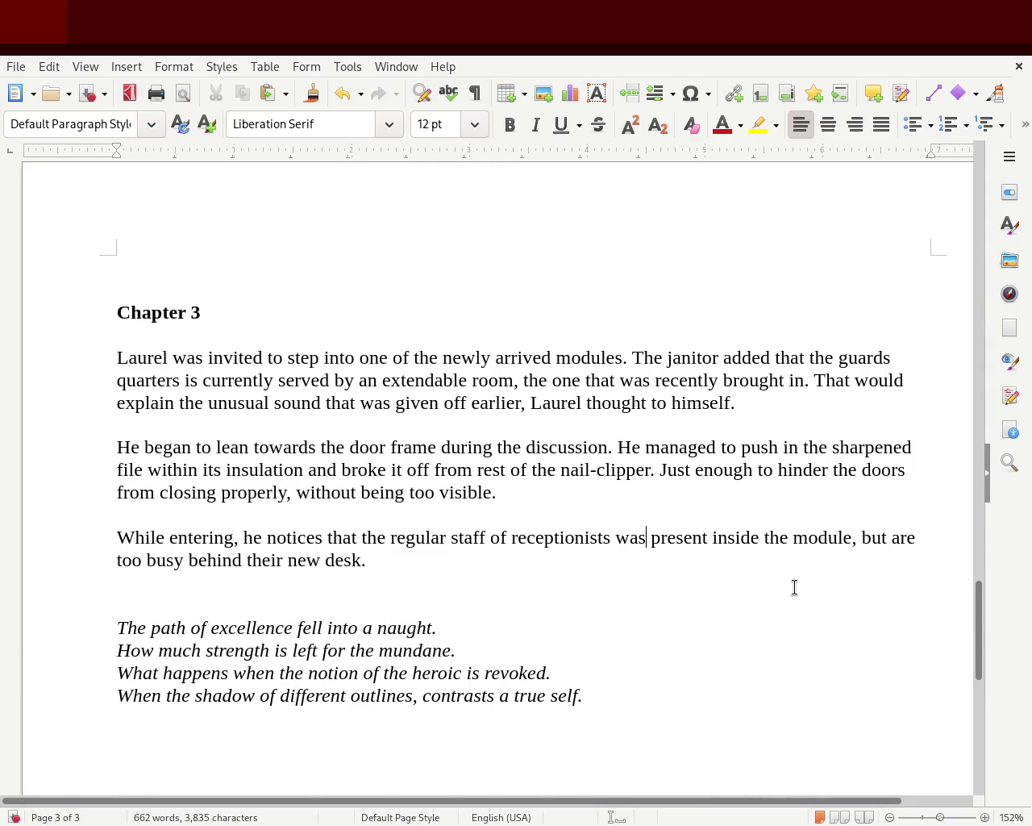
pyautogui.doubleClick(909, 537)
pyautogui.write('were')
pyautogui.click(486, 587)
# - Scroll up to the title page, then back down to bring Chapter 1 into view
pyautogui.moveTo(984, 645); pyautogui.dragTo(992, 507)
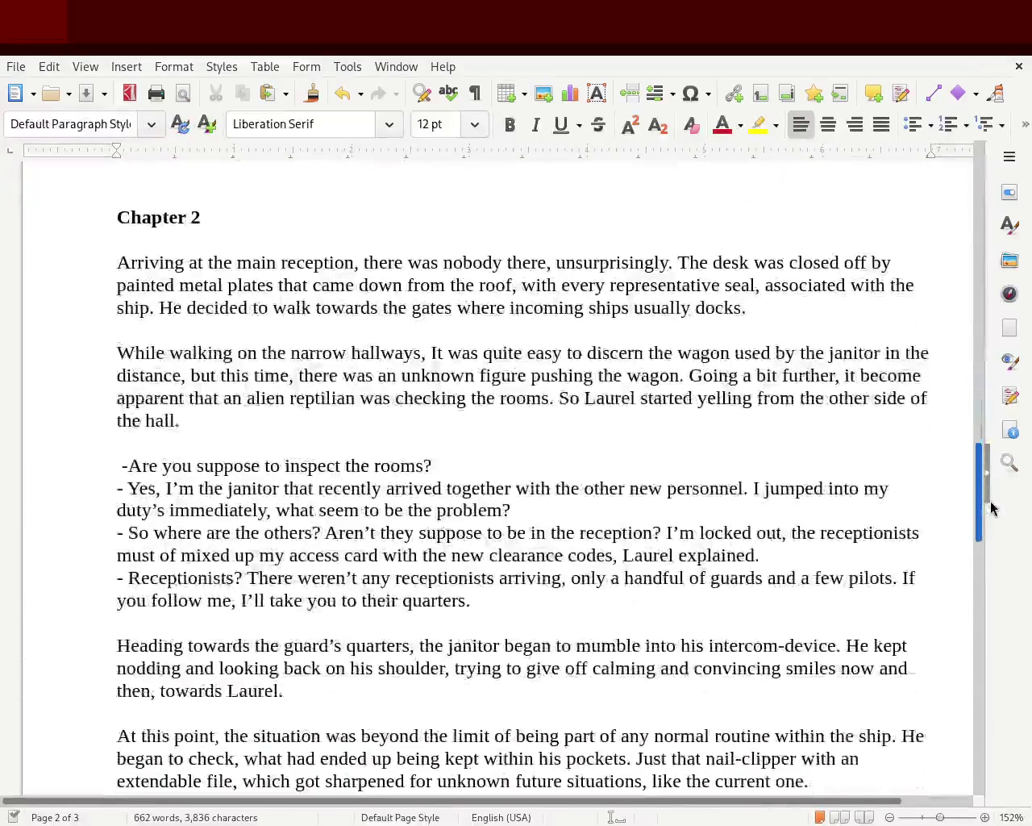
pyautogui.moveTo(992, 507)
pyautogui.mouseDown()
pyautogui.moveTo(999, 419)
pyautogui.moveTo(971, 224)
pyautogui.moveTo(972, 247)
pyautogui.mouseUp()
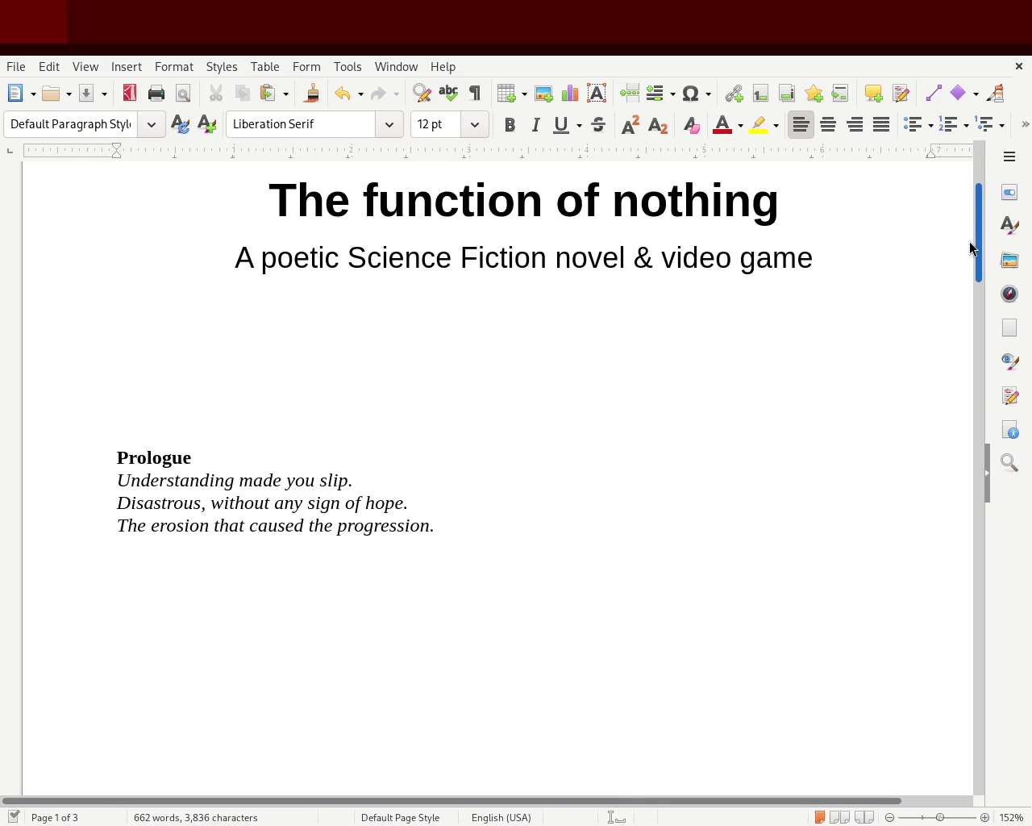
pyautogui.moveTo(971, 247)
pyautogui.mouseDown()
pyautogui.moveTo(965, 189)
pyautogui.moveTo(960, 432)
pyautogui.mouseUp()
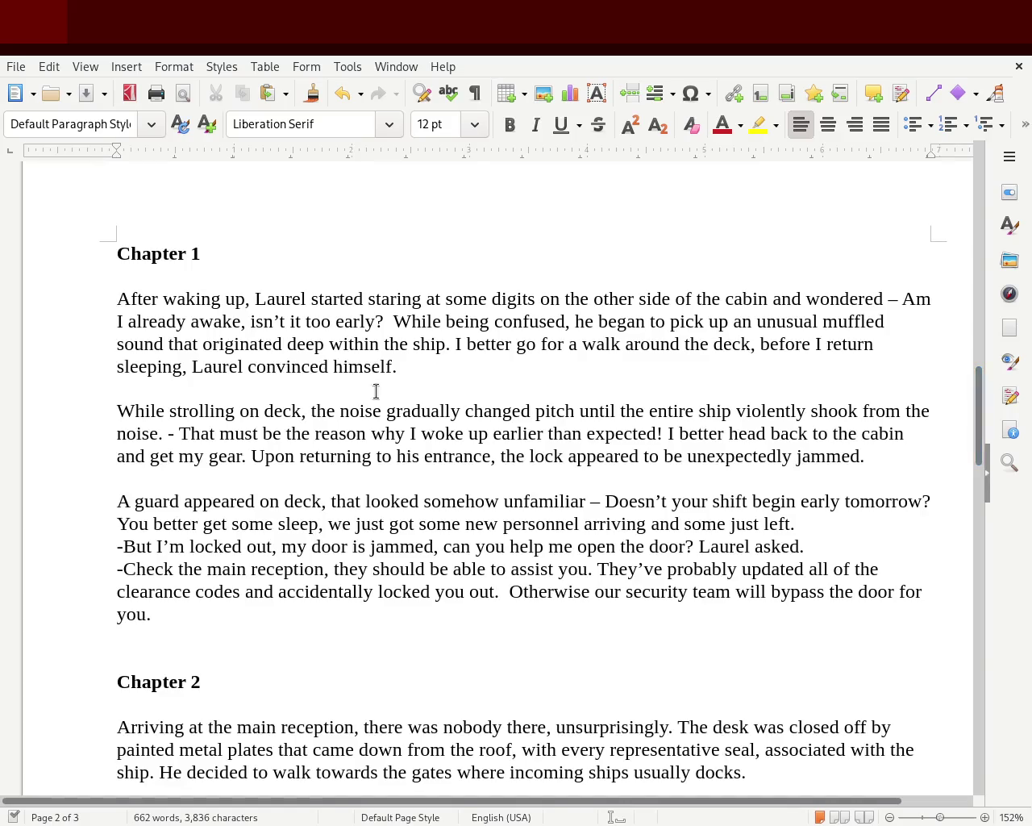
# - Delete ', before I return sleeping' from the end of Chapter 1's first paragraph
pyautogui.moveTo(178, 371); pyautogui.dragTo(775, 348)
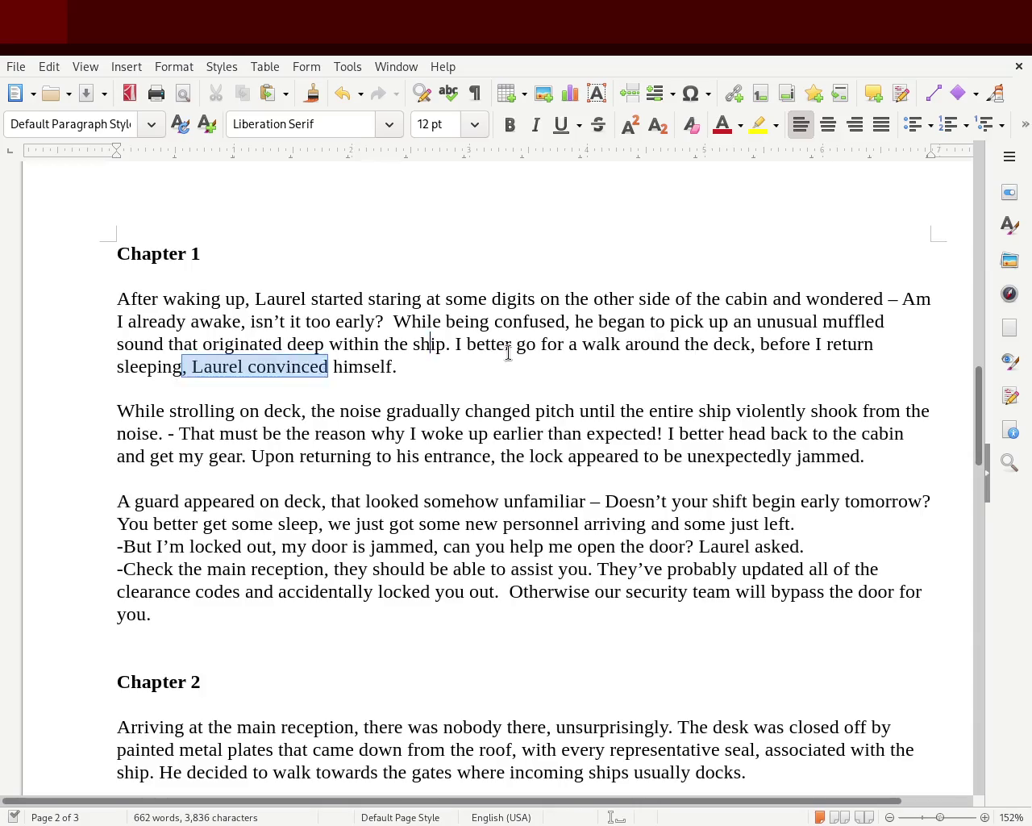
pyautogui.press('BackSpace')
pyautogui.press('BackSpace')
pyautogui.press('BackSpace')
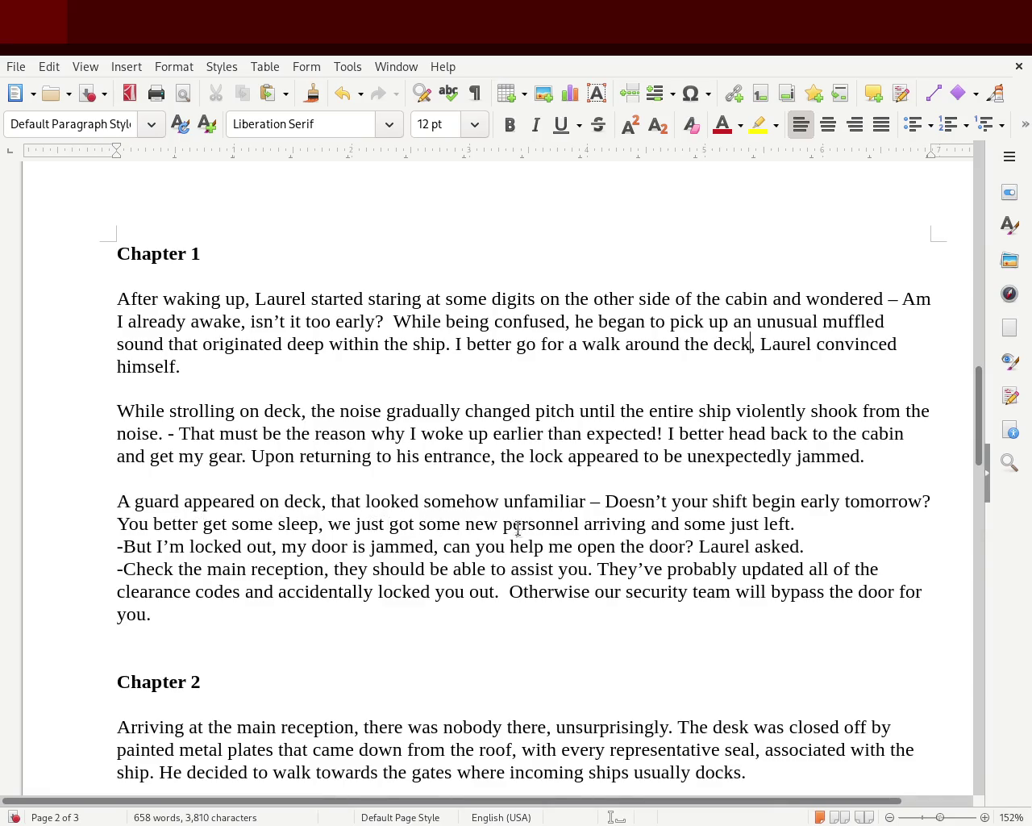
pyautogui.doubleClick(756, 456)
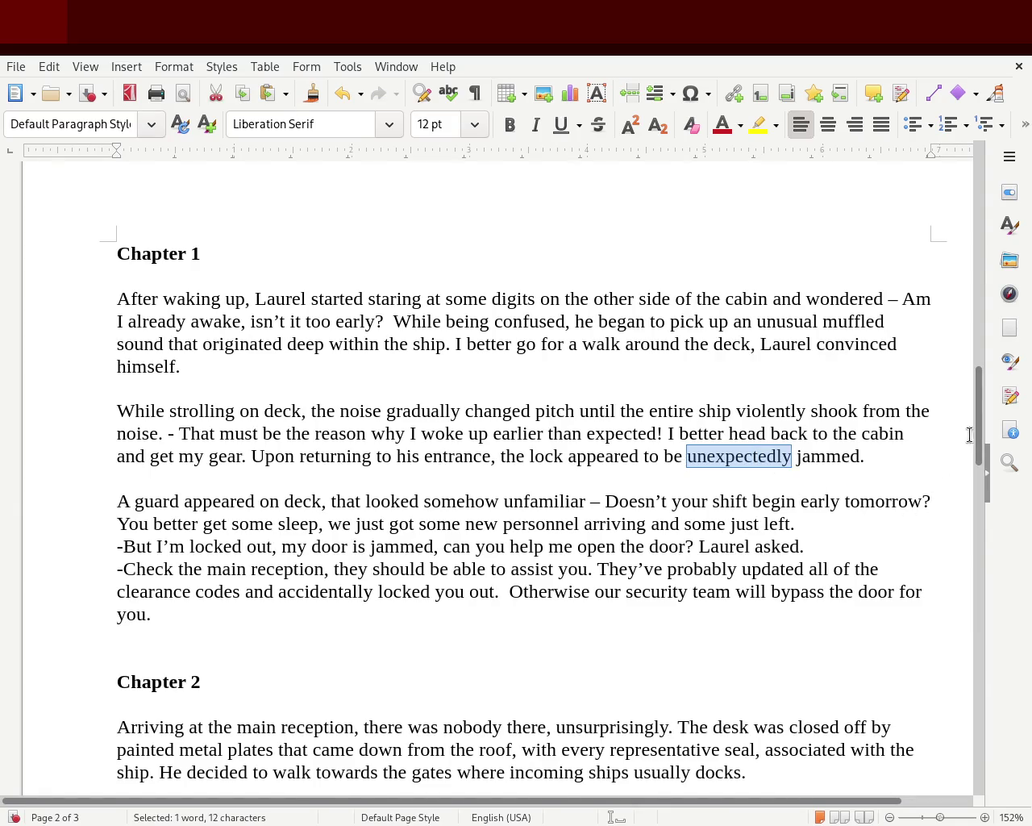
pyautogui.moveTo(981, 446)
pyautogui.mouseDown()
pyautogui.moveTo(983, 498)
pyautogui.moveTo(982, 461)
pyautogui.mouseUp()
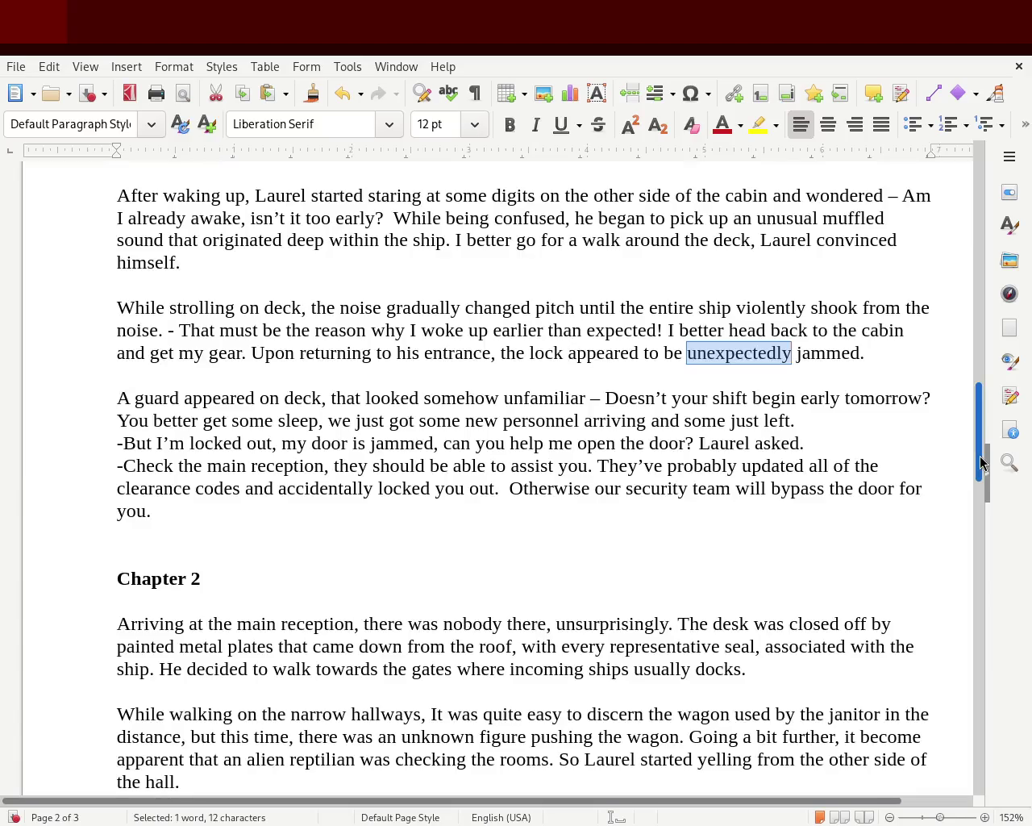
pyautogui.doubleClick(228, 397)
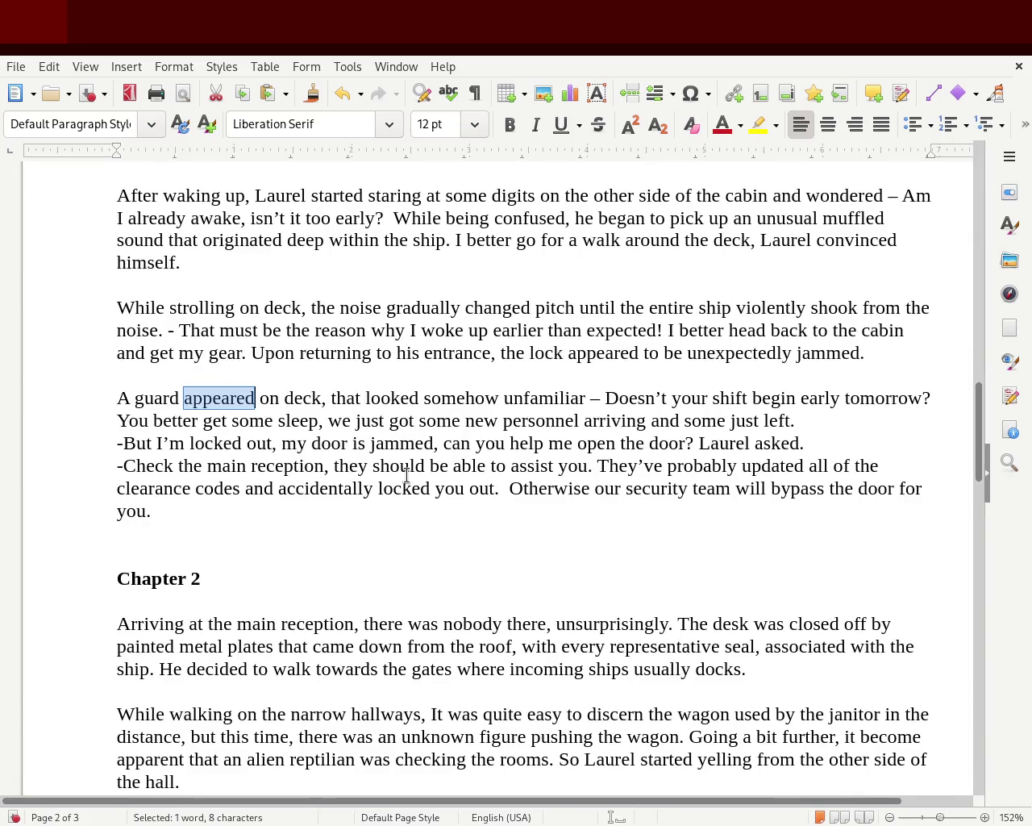
# - Change 'appeared' to 'emerged', add 'the same deck' after 'deck' and 'The guard asked. -' after 'tomorrow?'
pyautogui.write('emerged')
pyautogui.click(342, 474)
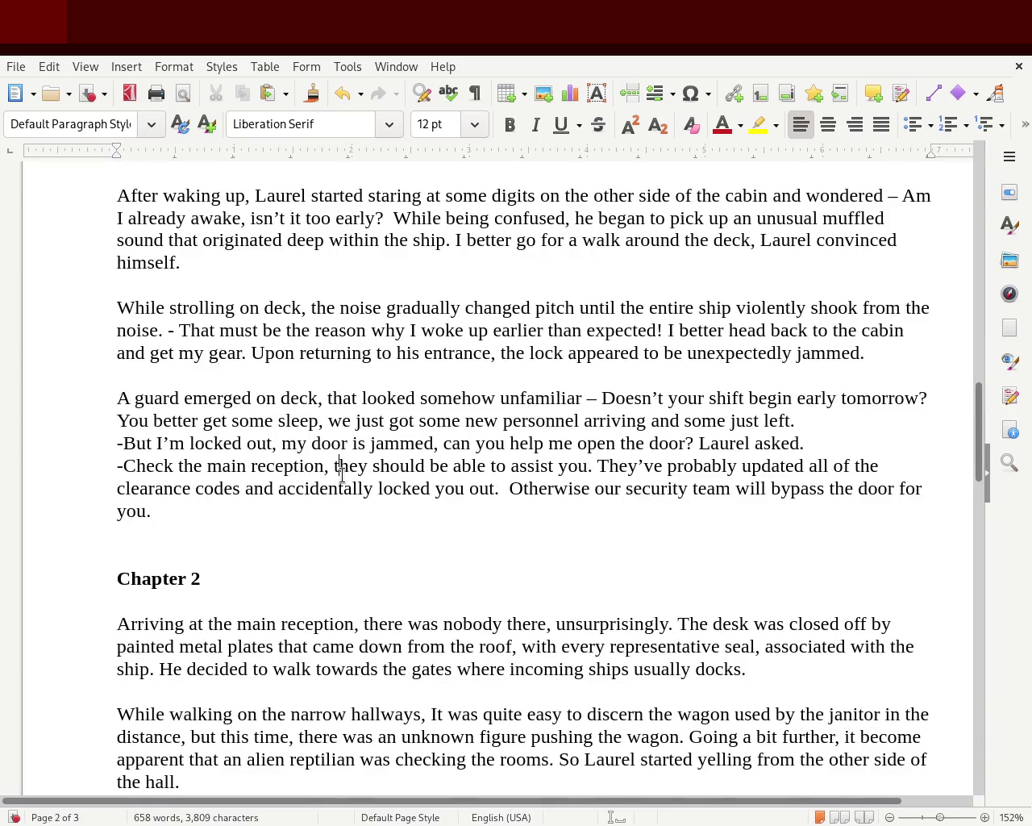
pyautogui.click(320, 397)
pyautogui.write('the same deck')
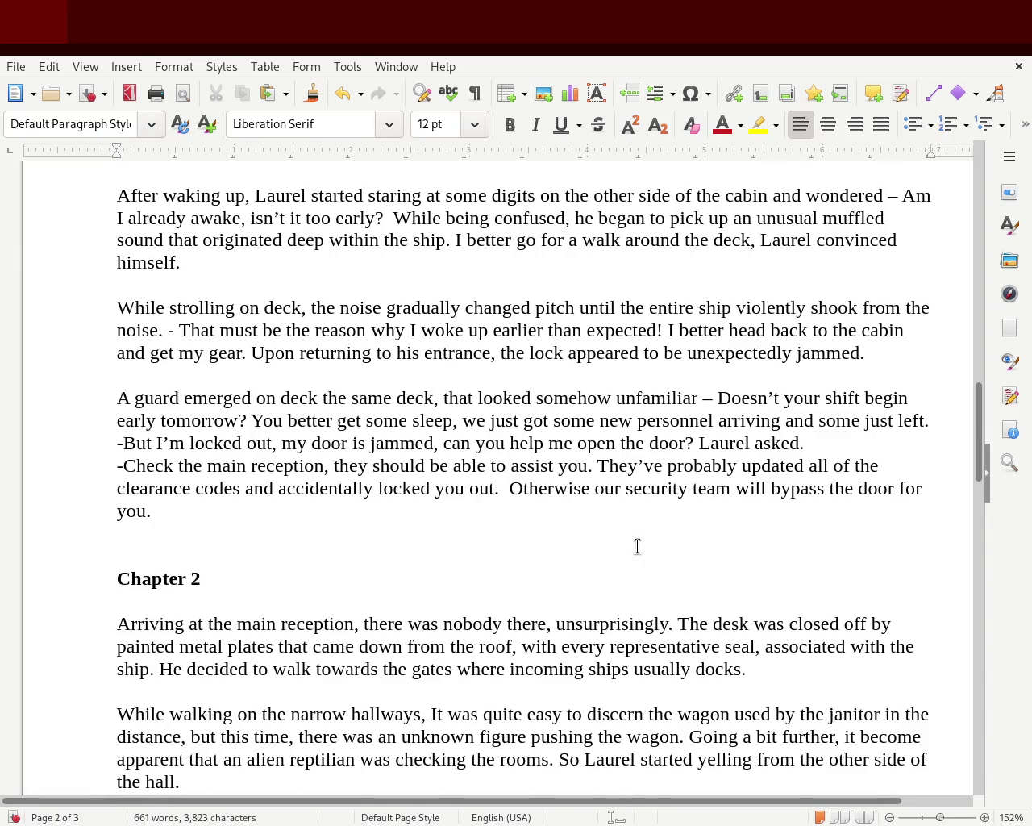
pyautogui.click(246, 420)
pyautogui.write('The guard ask')
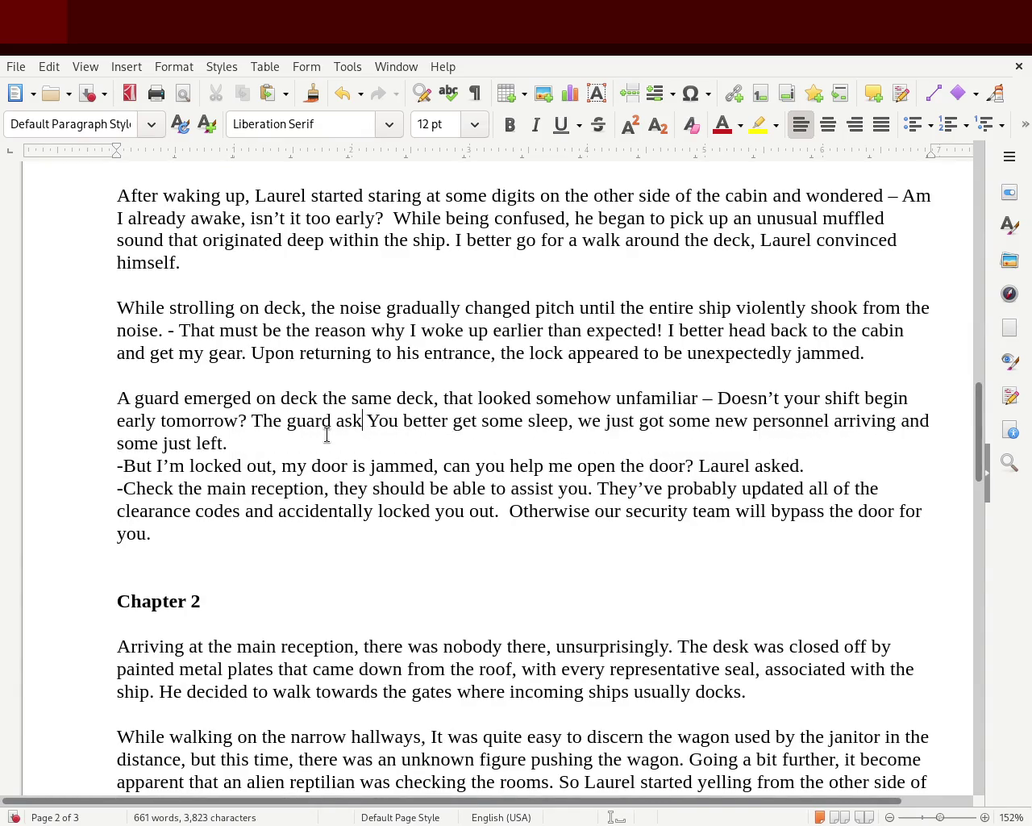
pyautogui.write('ed.')
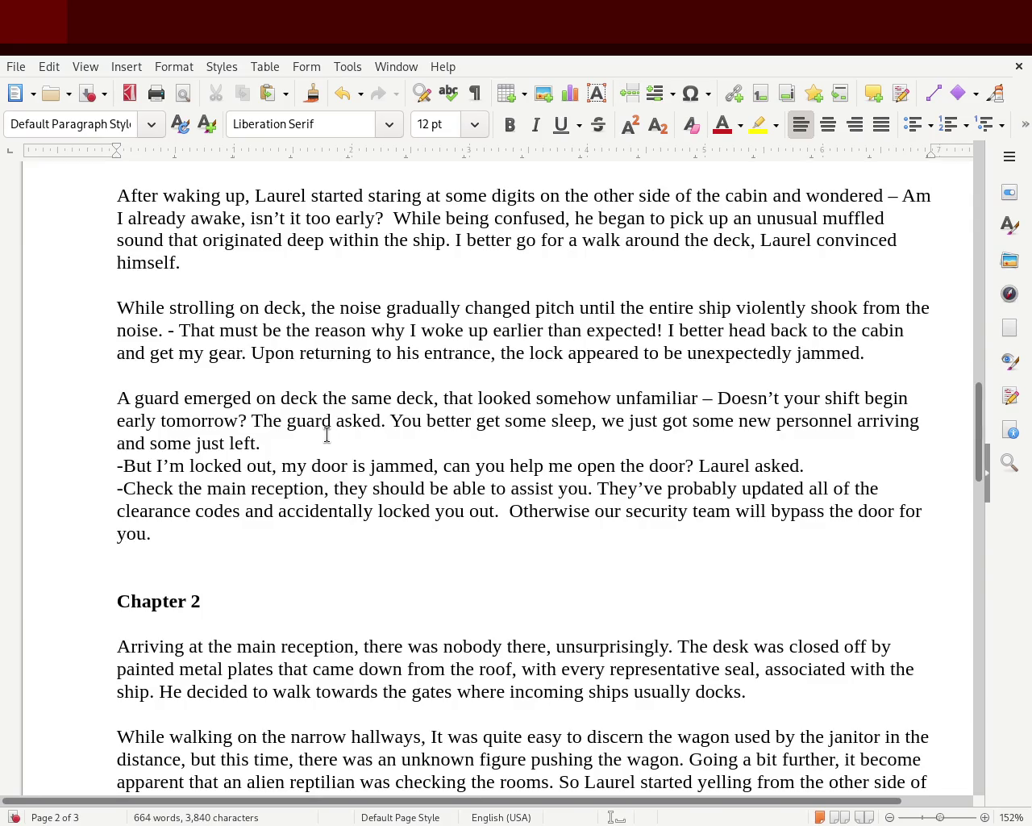
pyautogui.write(' -')
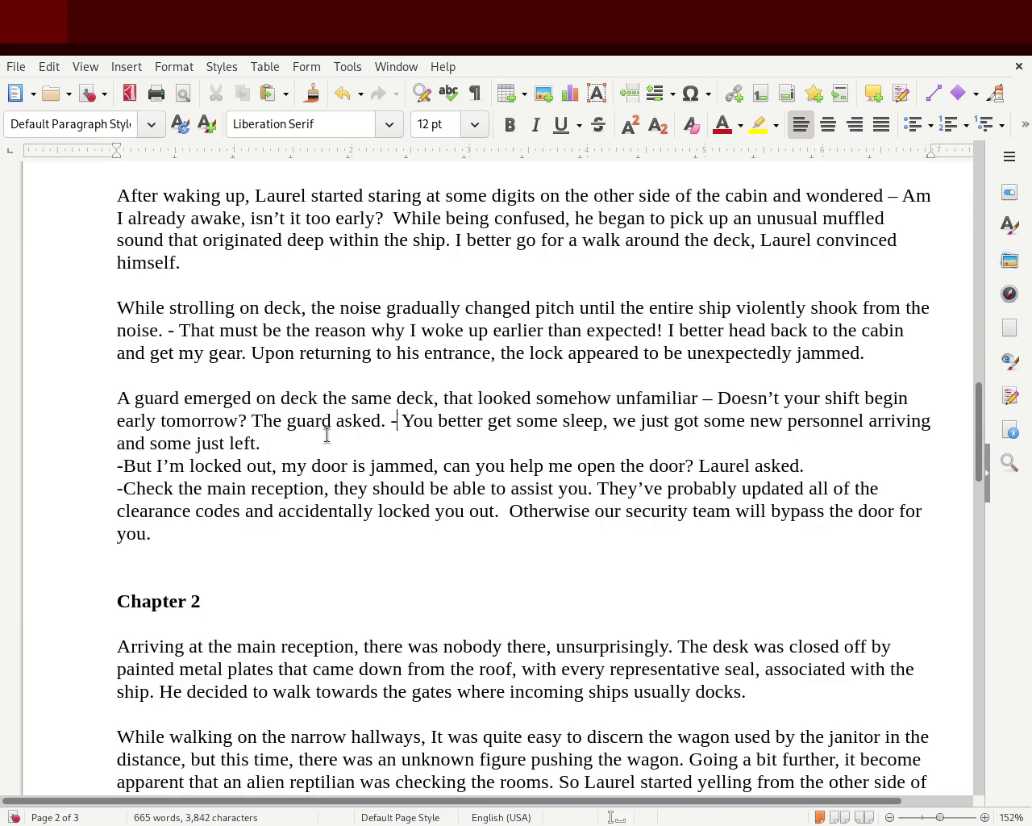
# - Change 'just got' to 'had', 'just left' to 'leaving', and 'open the door' to 'open my door'
pyautogui.doubleClick(651, 419)
pyautogui.press('BackSpace')
pyautogui.press('Delete')
pyautogui.press('Delete')
pyautogui.press('Delete')
pyautogui.write('had')
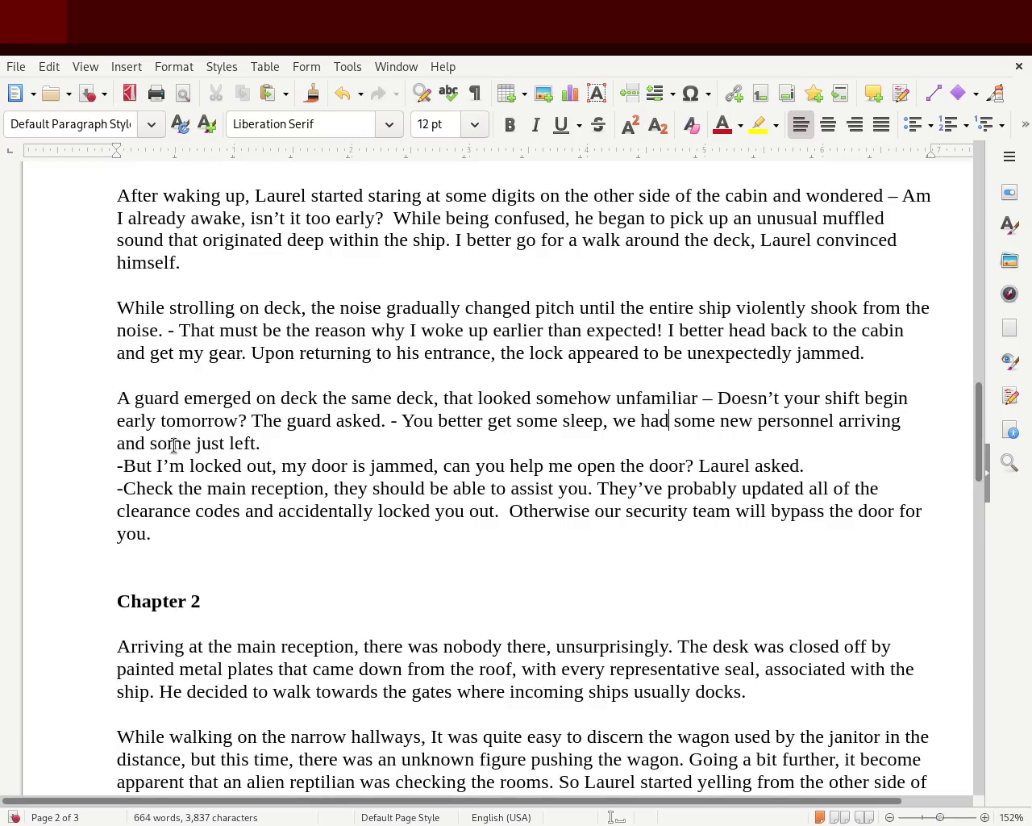
pyautogui.doubleClick(232, 443)
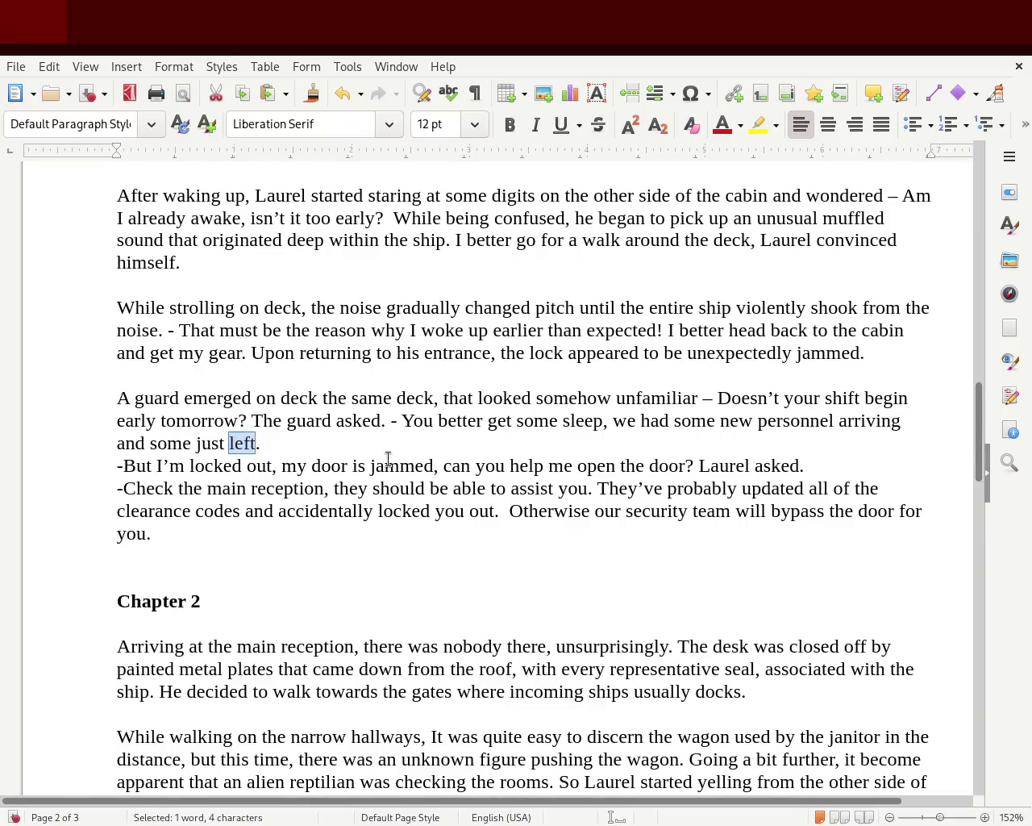
pyautogui.press('BackSpace')
pyautogui.press('BackSpace')
pyautogui.press('BackSpace')
pyautogui.press('BackSpace')
pyautogui.press('BackSpace')
pyautogui.write('leaving ')
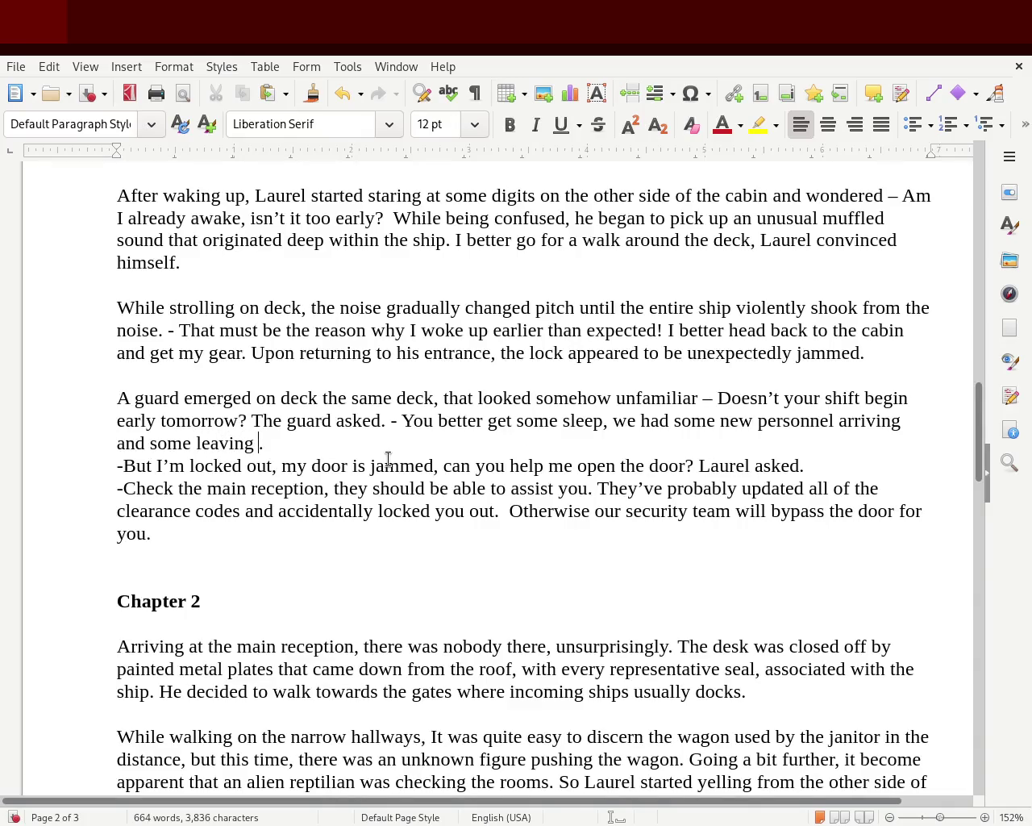
pyautogui.write('of course')
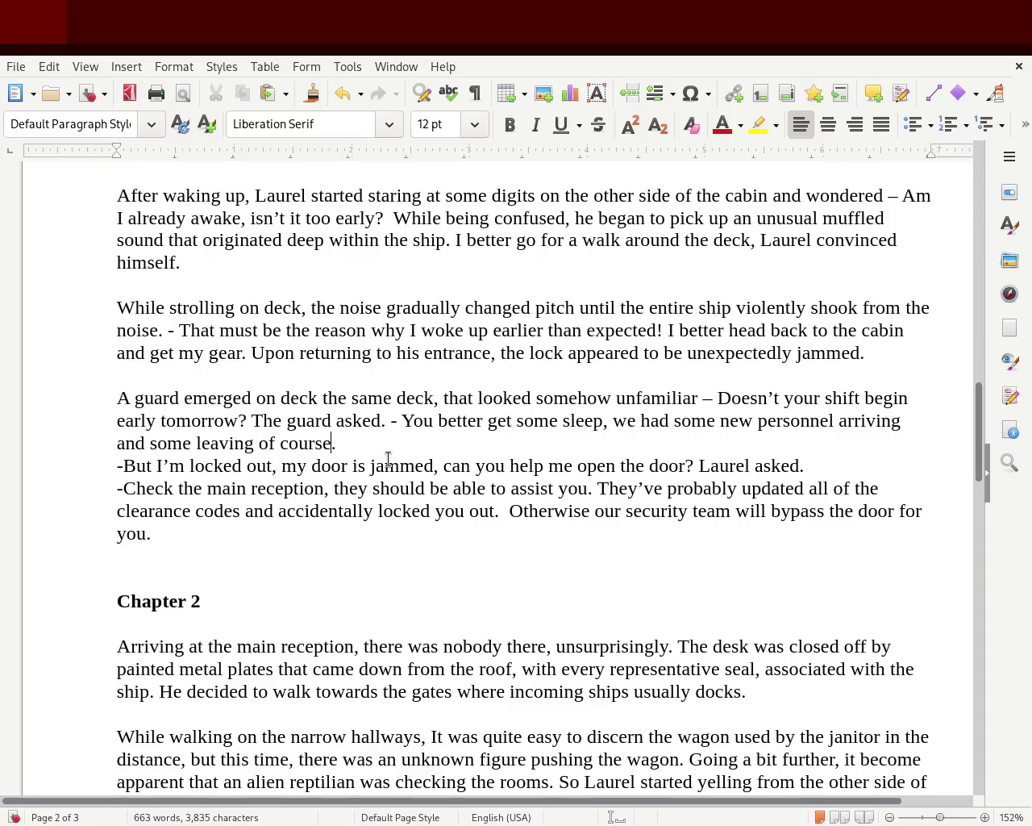
pyautogui.press('BackSpace')
pyautogui.press('BackSpace')
pyautogui.press('BackSpace')
pyautogui.press('BackSpace')
pyautogui.press('BackSpace')
pyautogui.press('BackSpace')
pyautogui.press('BackSpace')
pyautogui.press('BackSpace')
pyautogui.press('BackSpace')
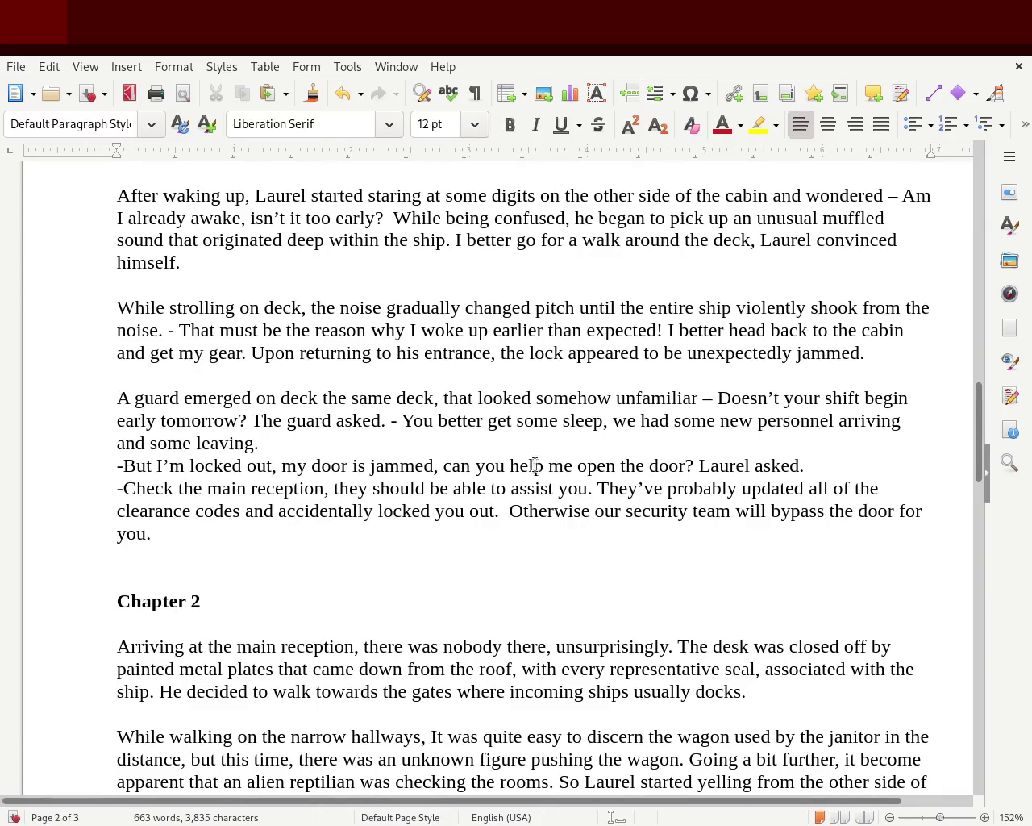
pyautogui.doubleClick(633, 465)
pyautogui.write('my')
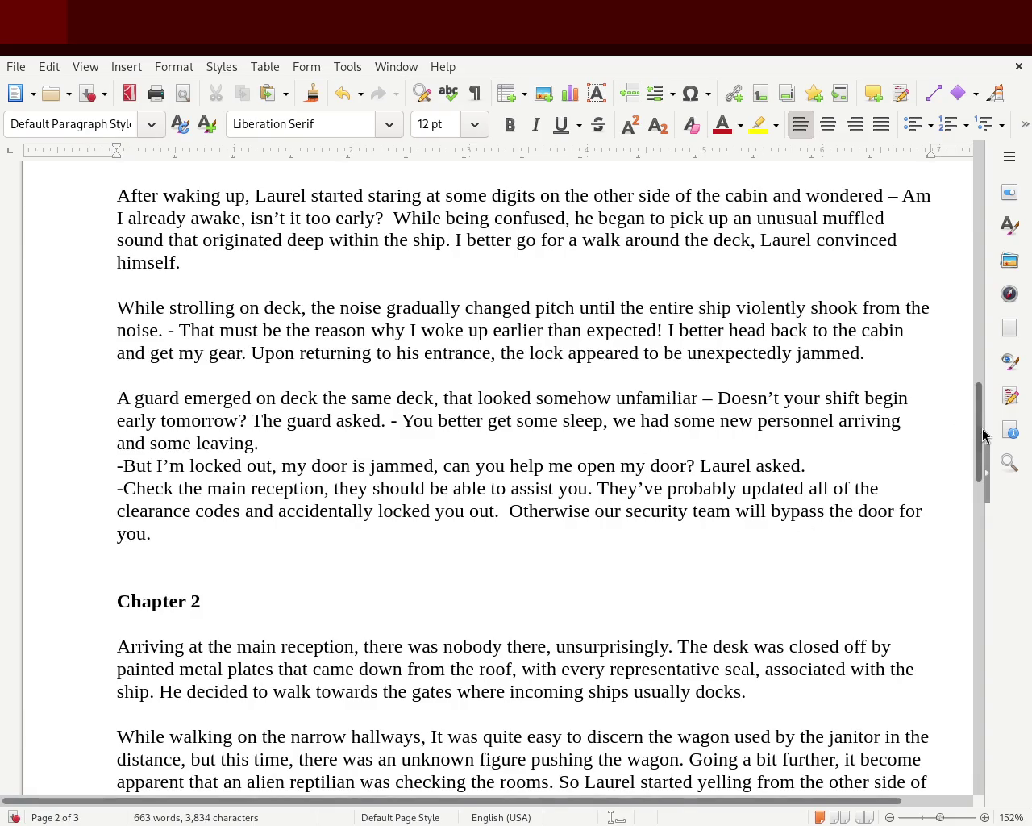
pyautogui.moveTo(984, 431); pyautogui.dragTo(984, 495)
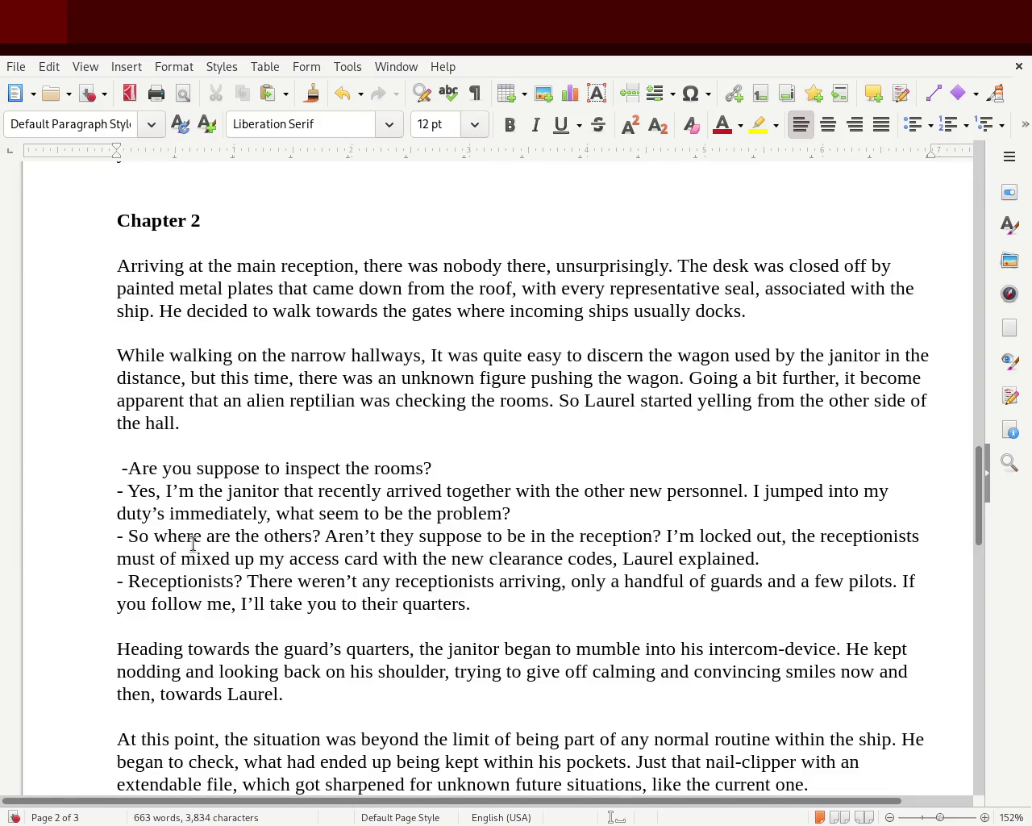
# - Review Chapter 2's dialogue lines by highlighting them without editing, then scroll to page 2's end
pyautogui.moveTo(389, 467)
pyautogui.mouseDown()
pyautogui.moveTo(758, 490)
pyautogui.moveTo(297, 513)
pyautogui.moveTo(553, 514)
pyautogui.mouseUp()
pyautogui.click(433, 468)
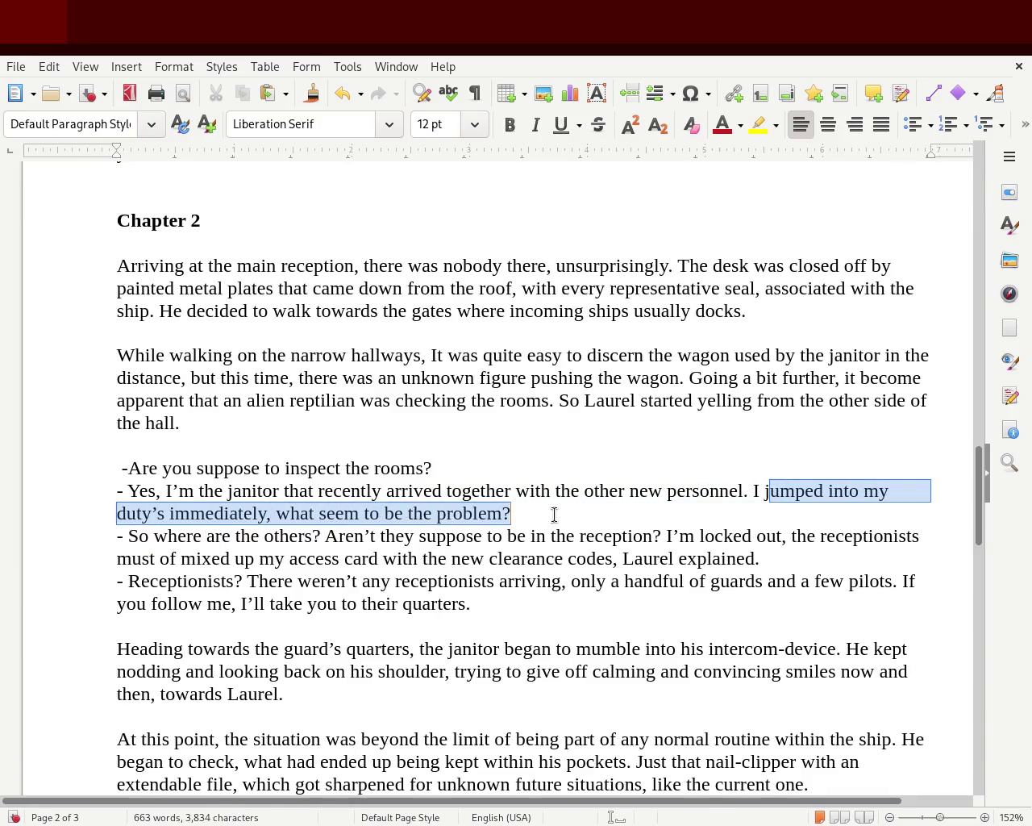
pyautogui.click(568, 513)
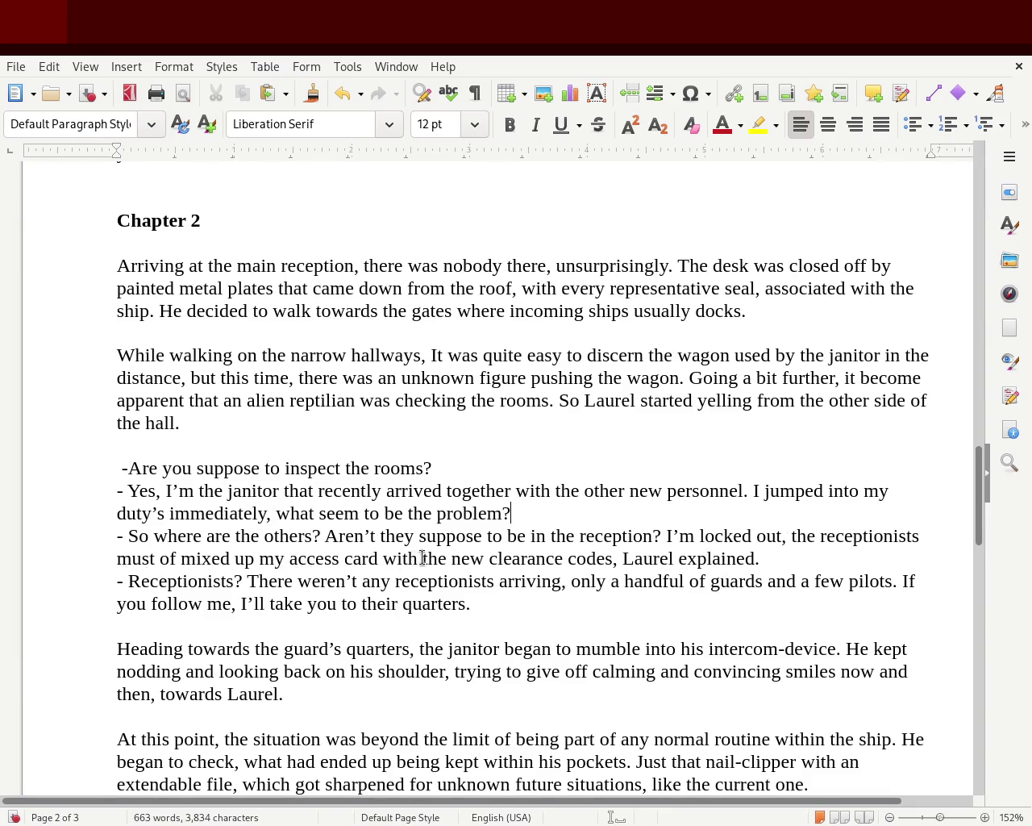
pyautogui.moveTo(493, 556); pyautogui.dragTo(790, 560)
pyautogui.click(671, 557)
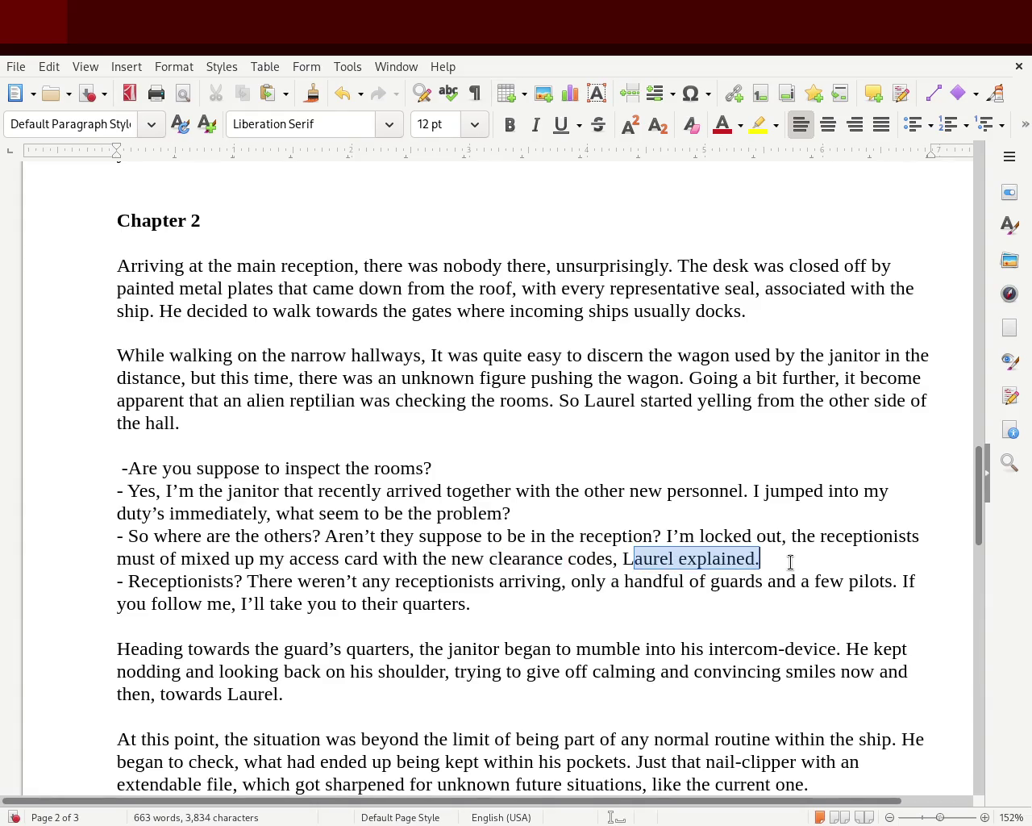
pyautogui.moveTo(390, 581); pyautogui.dragTo(910, 605)
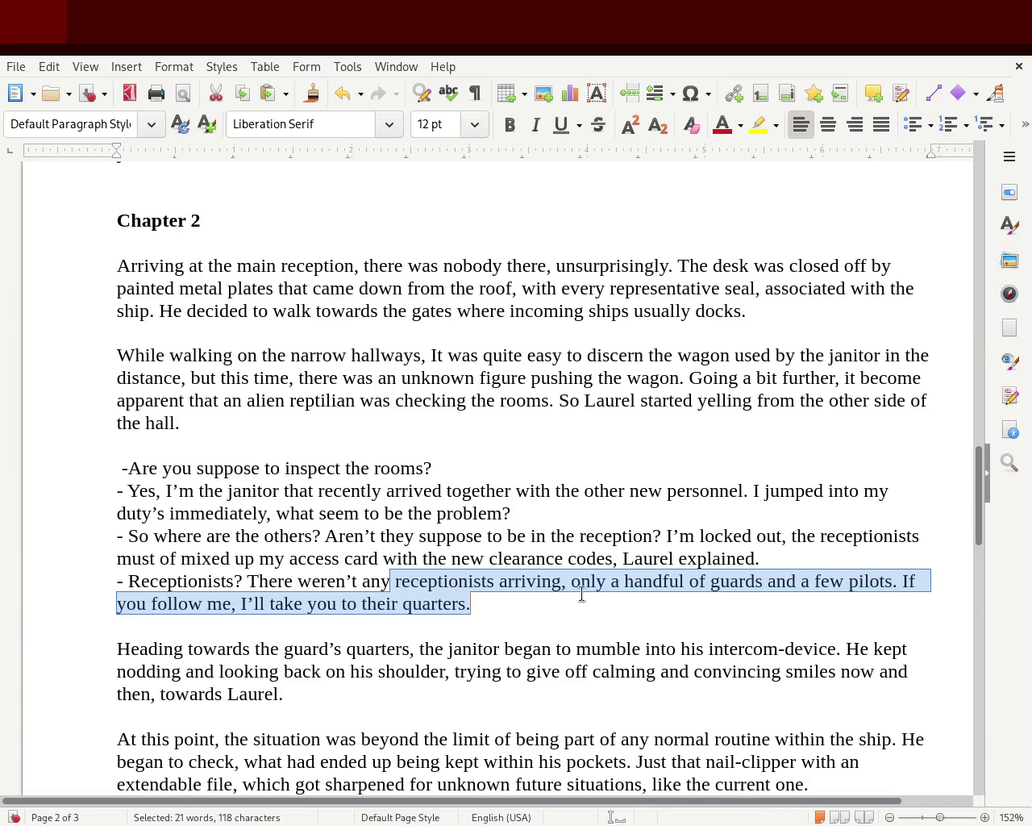
pyautogui.click(541, 649)
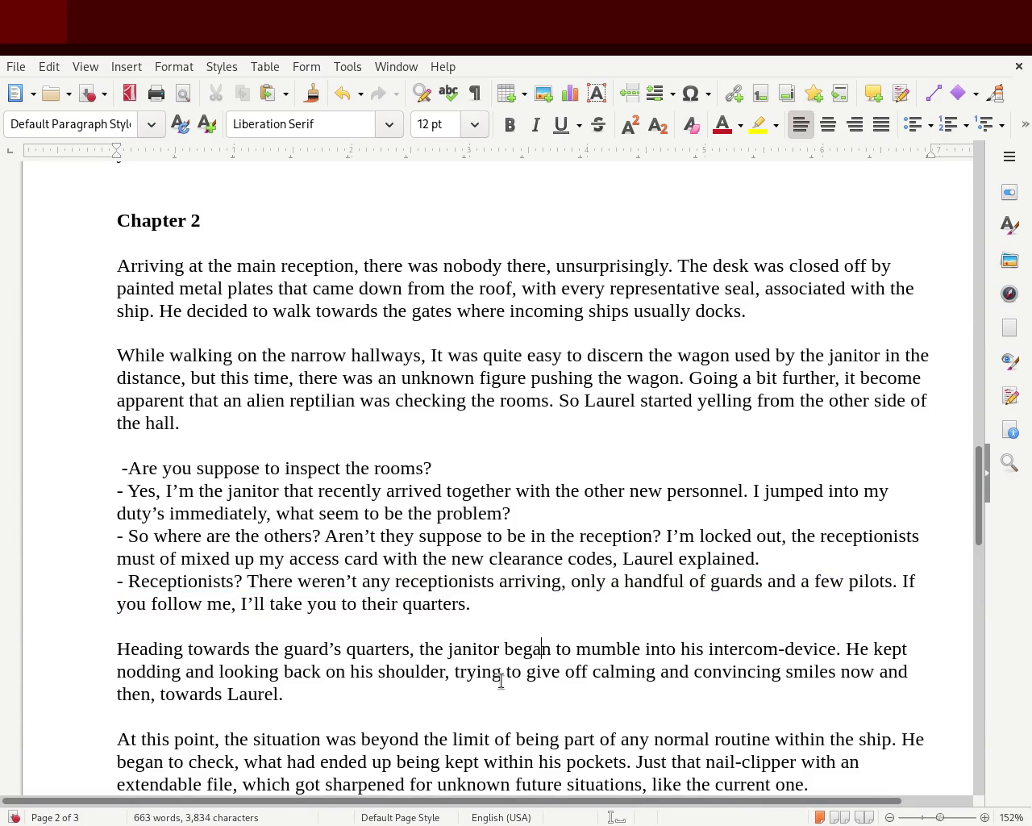
pyautogui.moveTo(977, 472); pyautogui.dragTo(977, 524)
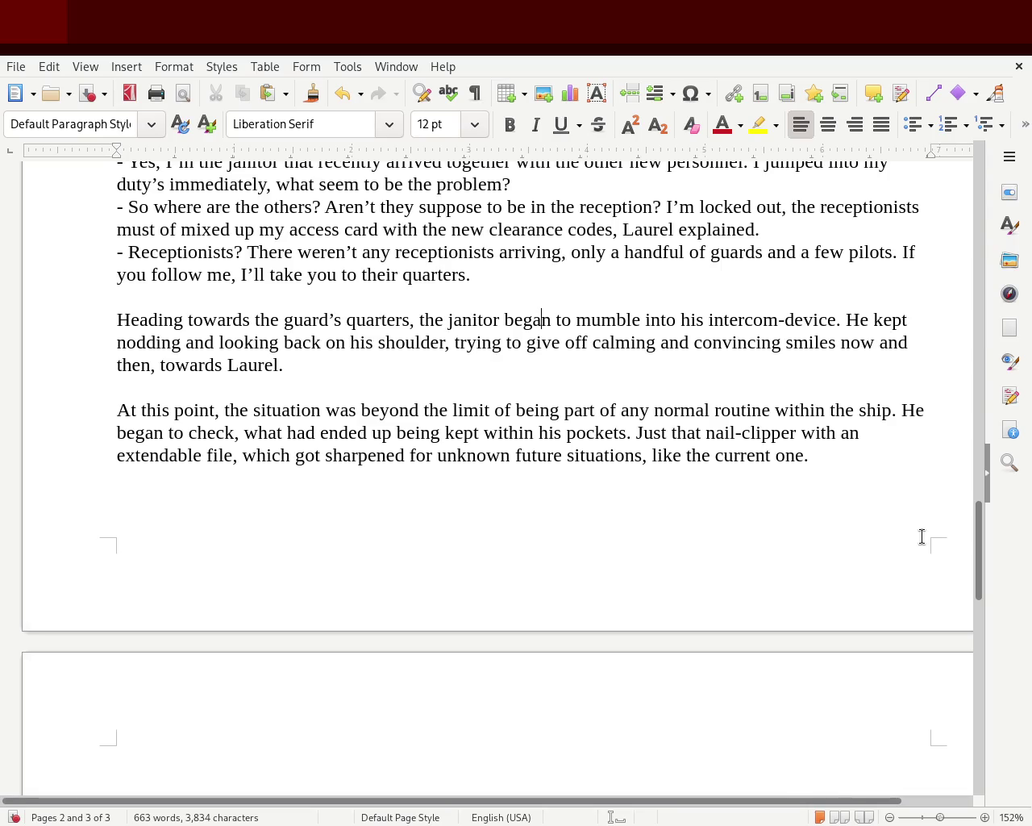
pyautogui.moveTo(977, 534); pyautogui.dragTo(975, 625)
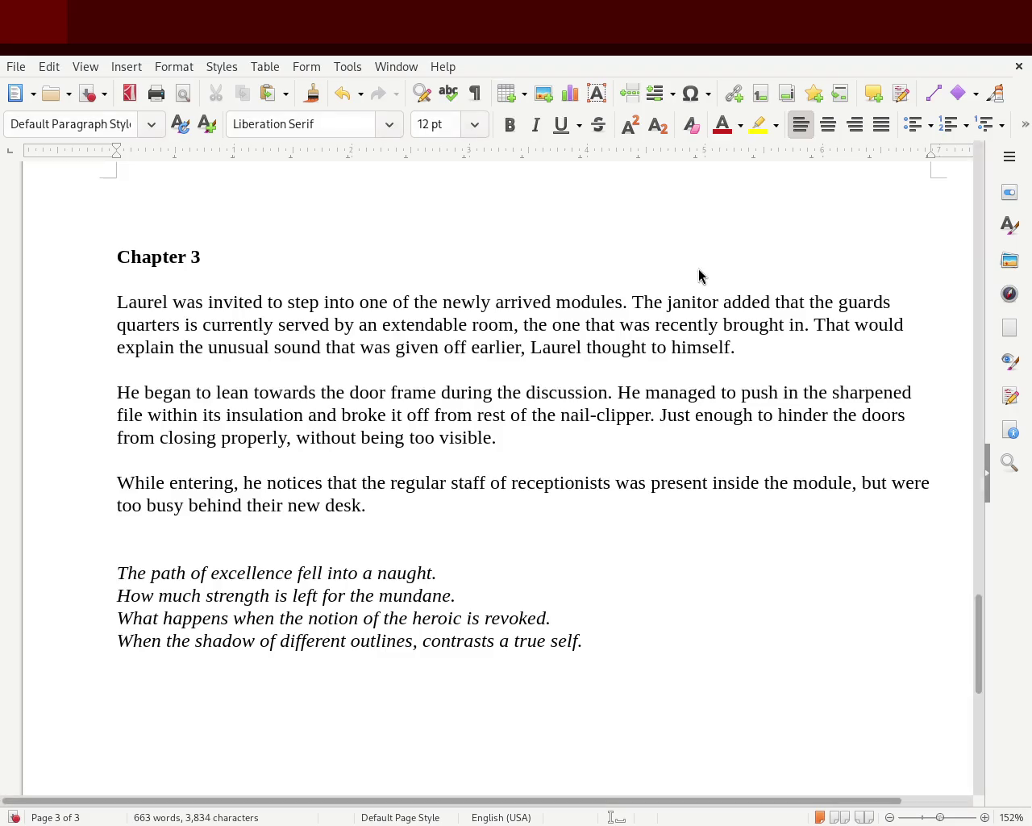
pyautogui.doubleClick(910, 484)
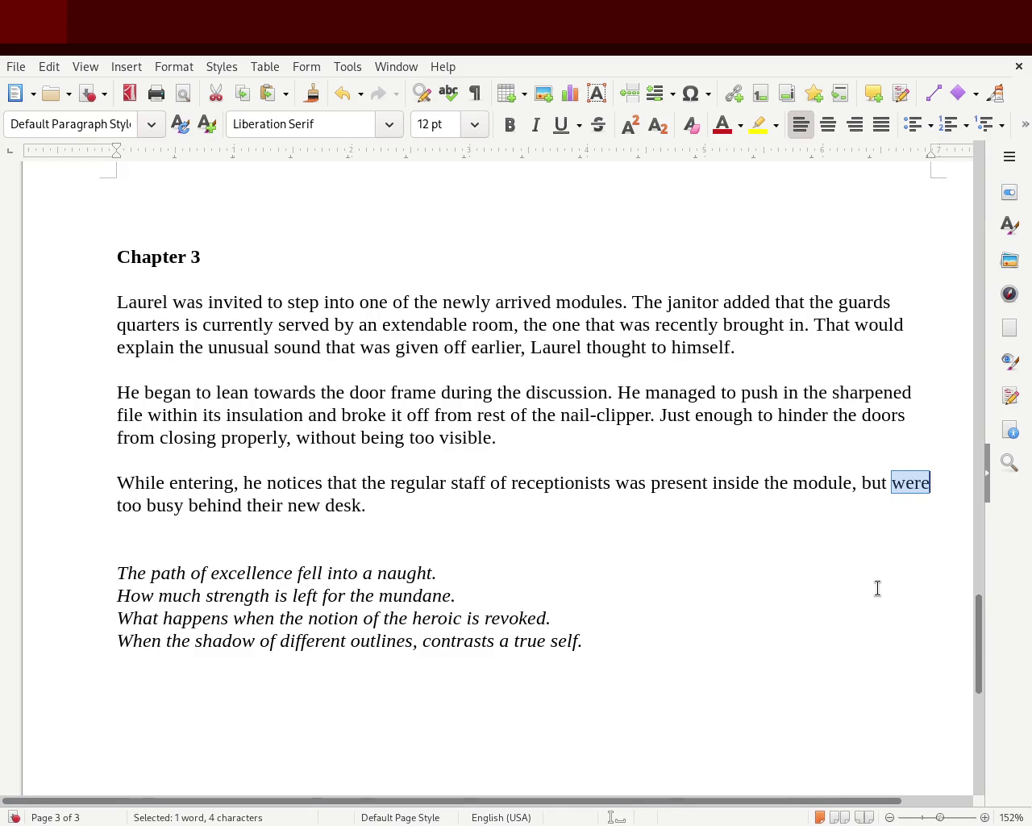
pyautogui.click(475, 514)
pyautogui.moveTo(475, 514); pyautogui.dragTo(117, 292)
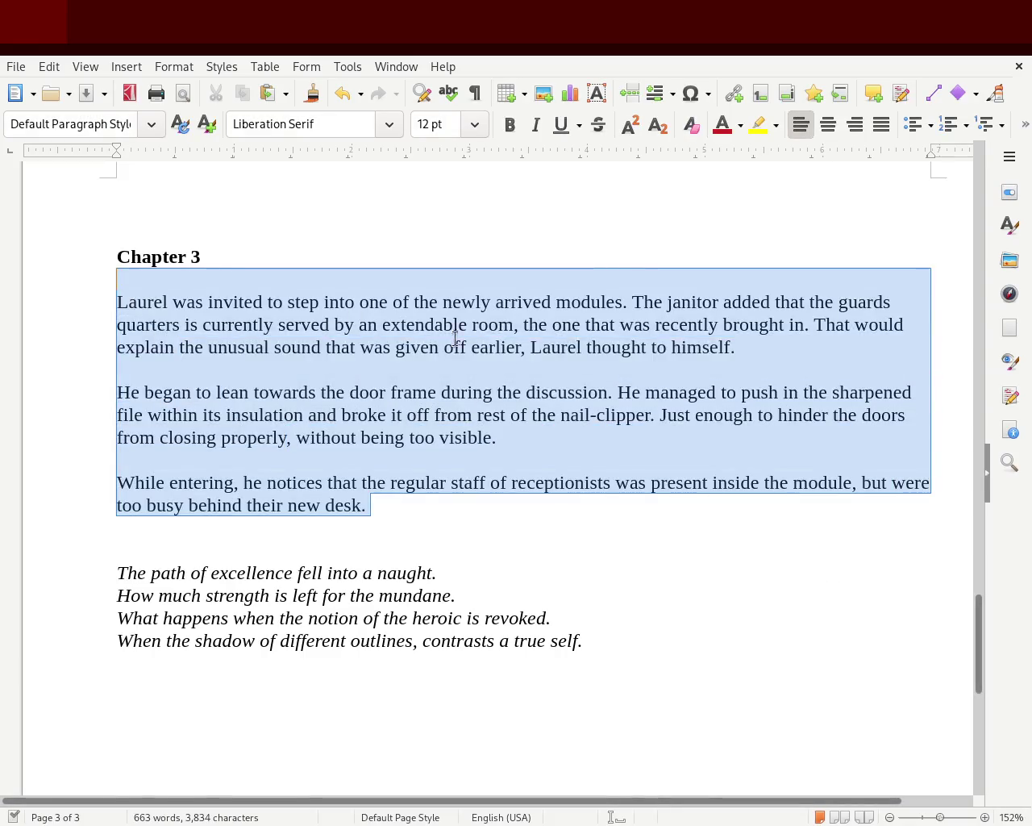
pyautogui.moveTo(978, 599); pyautogui.dragTo(986, 511)
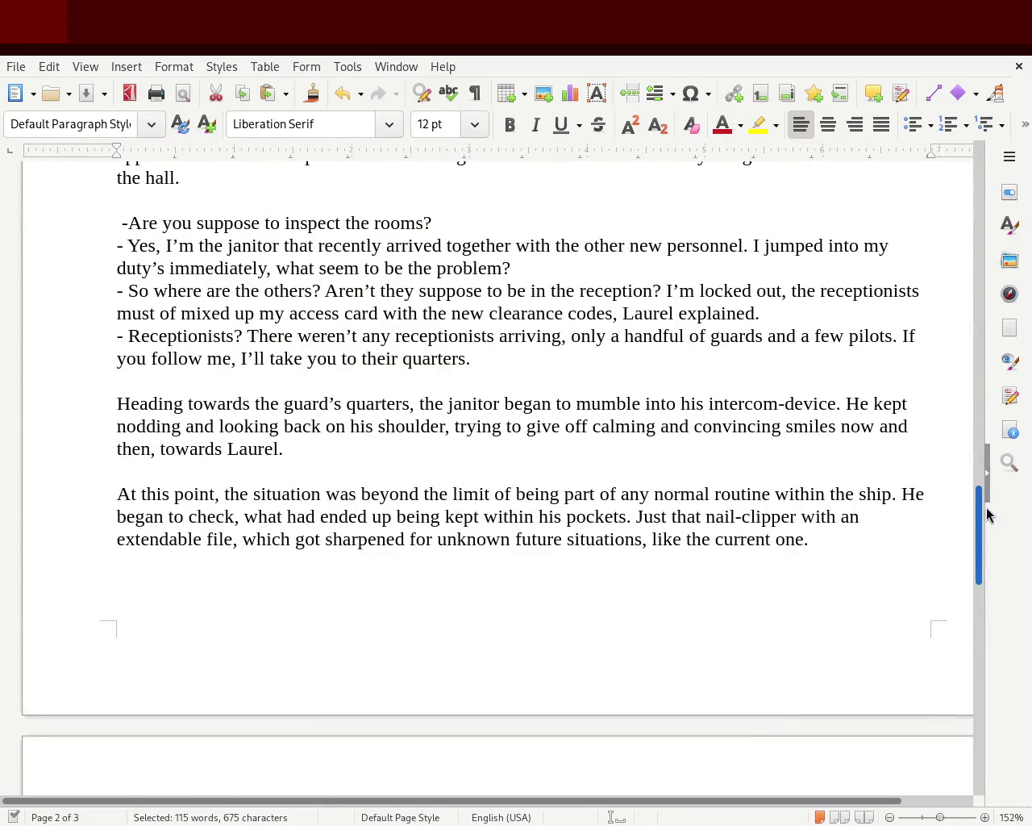
pyautogui.moveTo(987, 514); pyautogui.dragTo(997, 429)
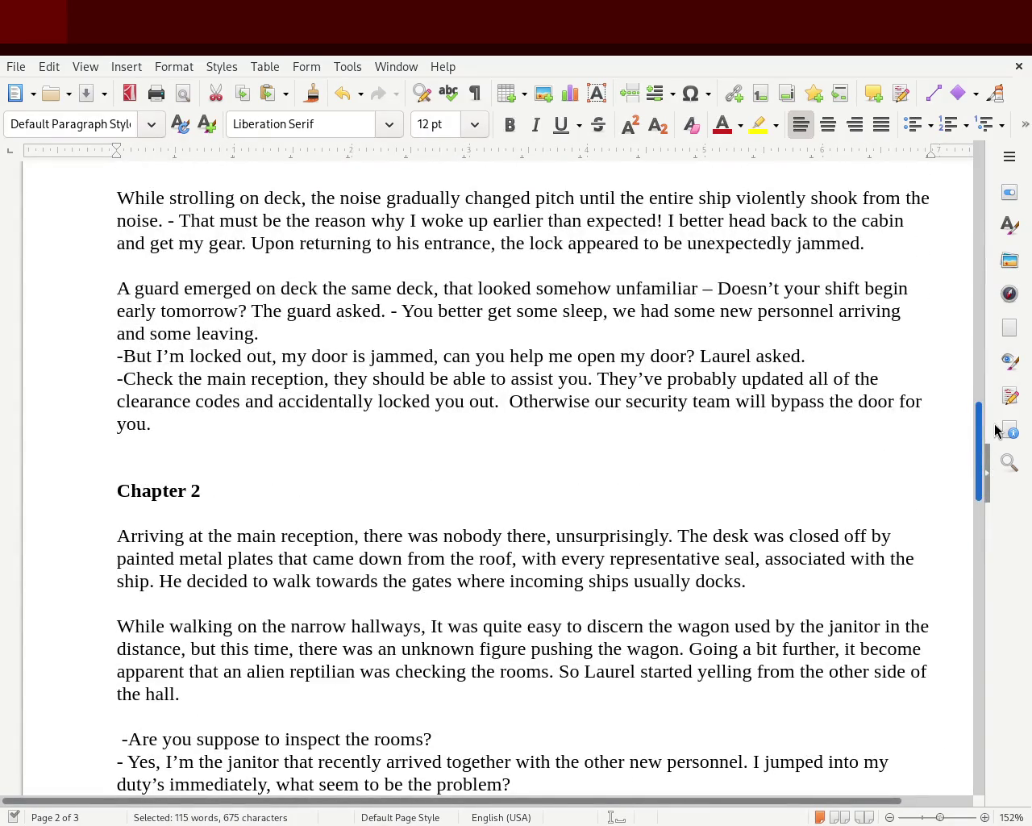
pyautogui.moveTo(997, 429); pyautogui.dragTo(1007, 461)
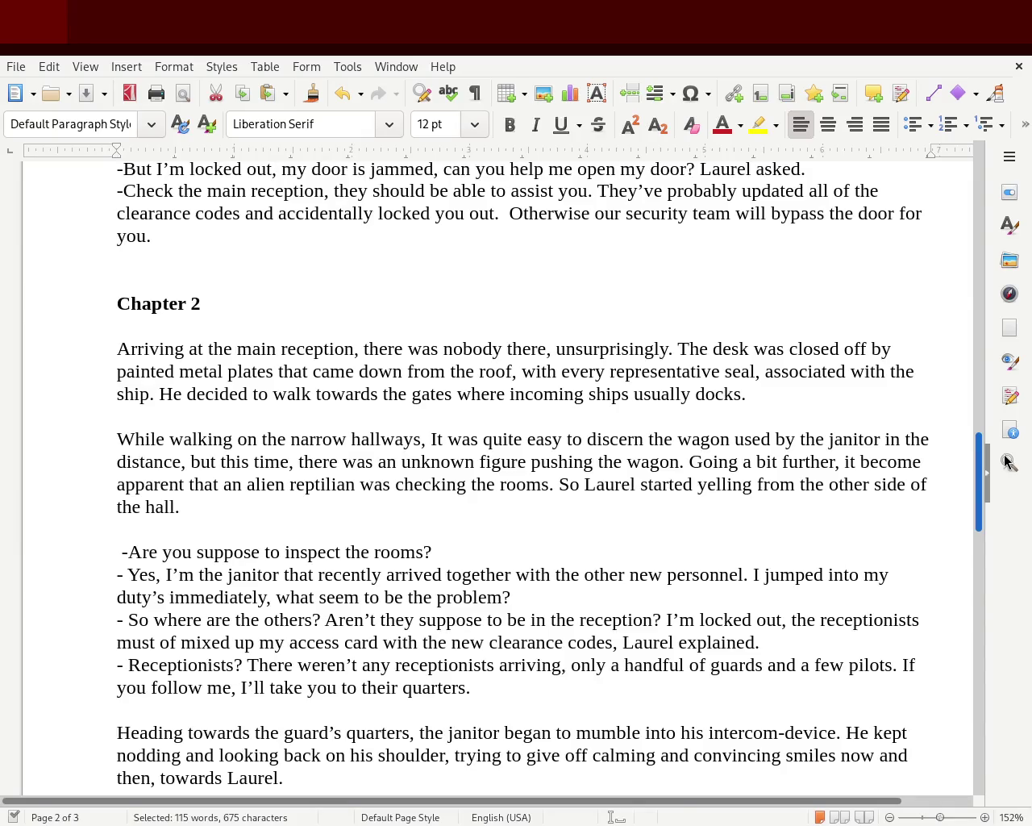
pyautogui.moveTo(1008, 460); pyautogui.dragTo(1008, 486)
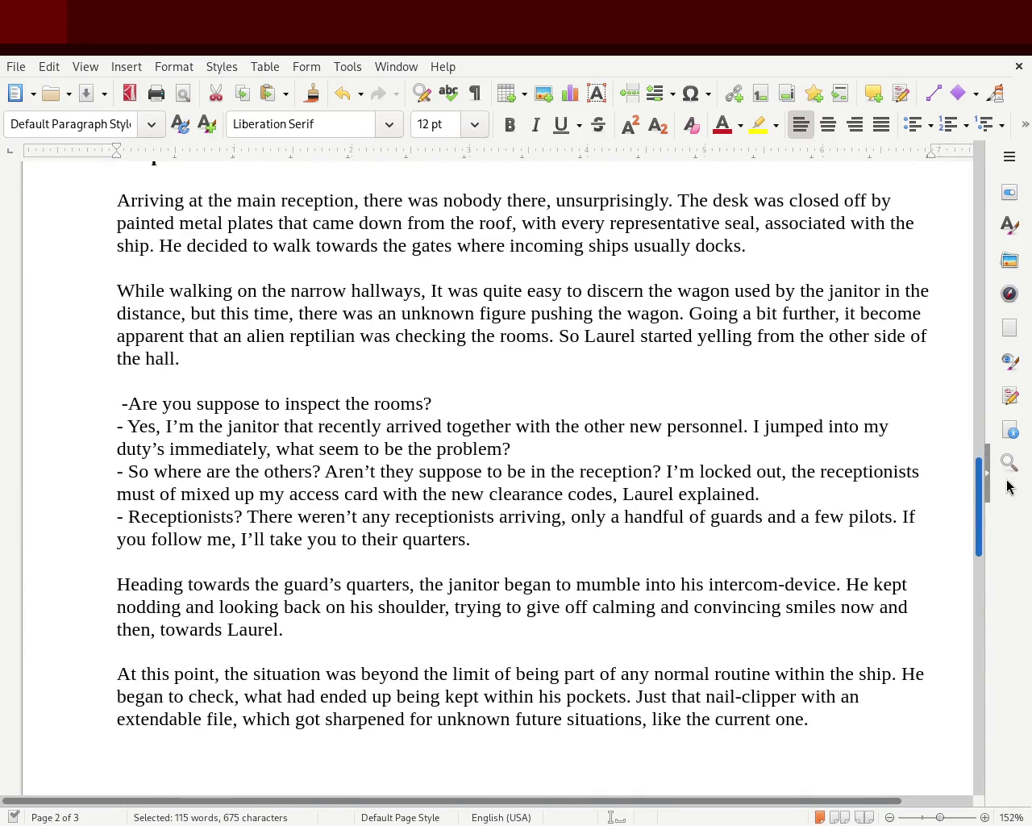
pyautogui.moveTo(1008, 486)
pyautogui.mouseDown()
pyautogui.moveTo(986, 645)
pyautogui.moveTo(987, 599)
pyautogui.mouseUp()
pyautogui.click(692, 598)
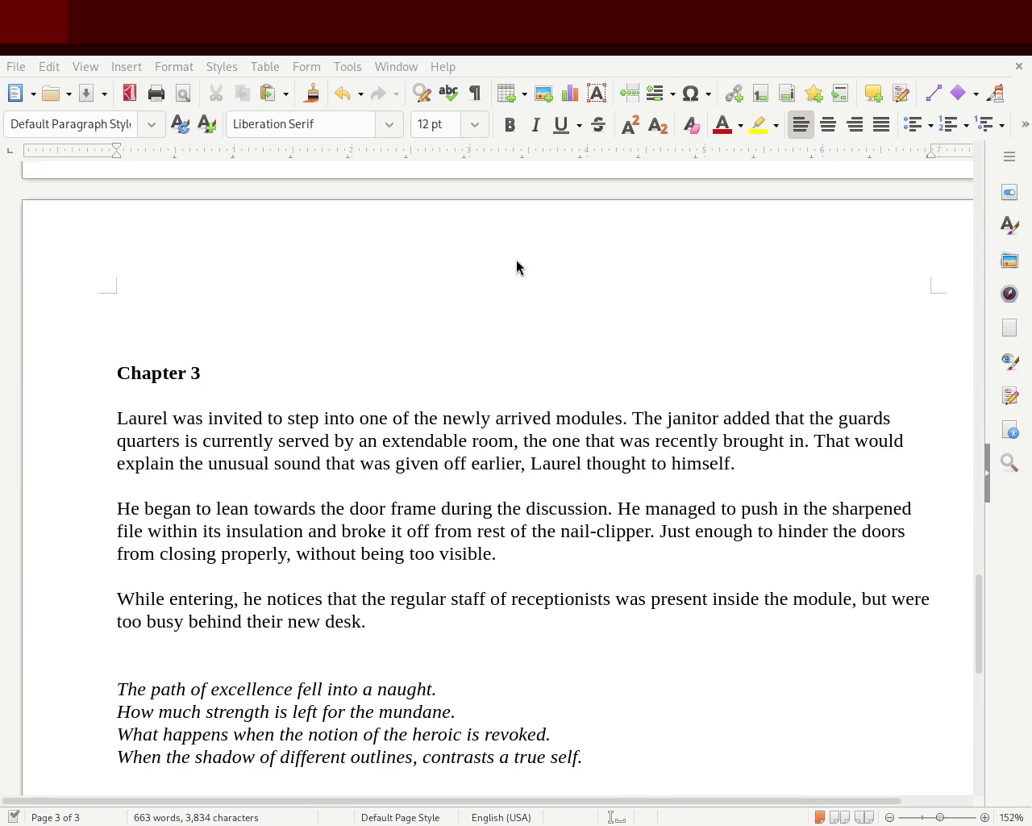
pyautogui.moveTo(451, 621); pyautogui.dragTo(232, 476)
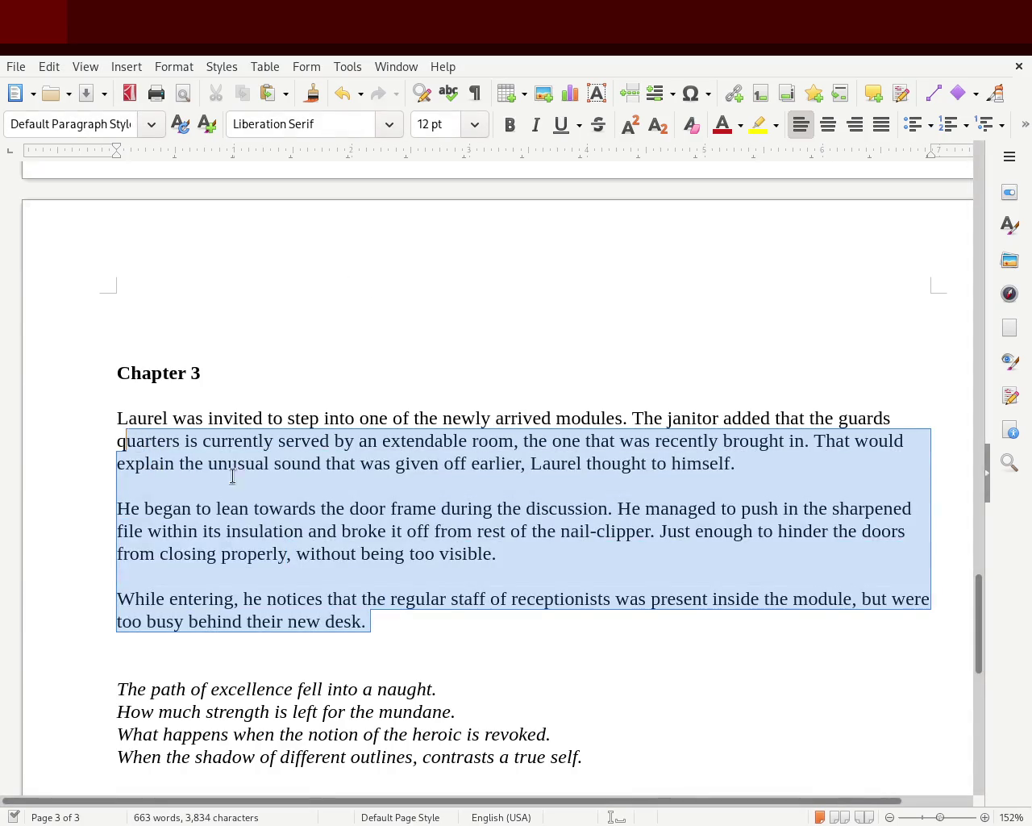
pyautogui.moveTo(978, 633)
pyautogui.mouseDown()
pyautogui.moveTo(1001, 432)
pyautogui.moveTo(986, 224)
pyautogui.mouseUp()
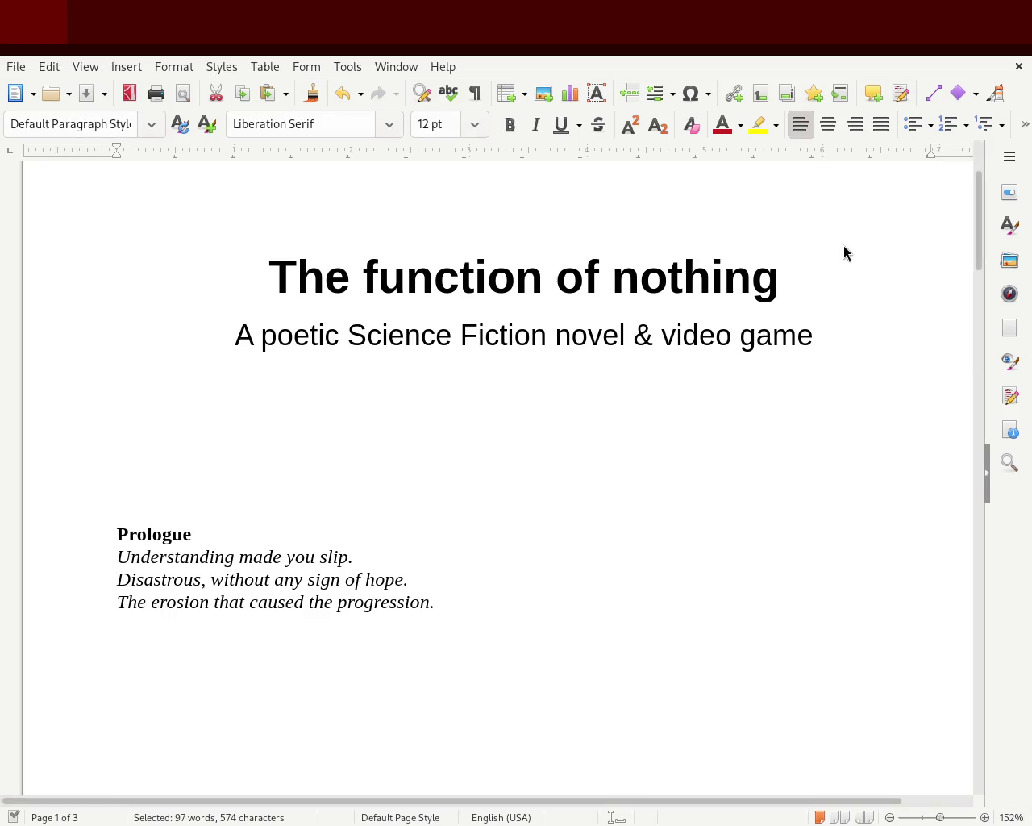
pyautogui.moveTo(977, 208); pyautogui.dragTo(976, 411)
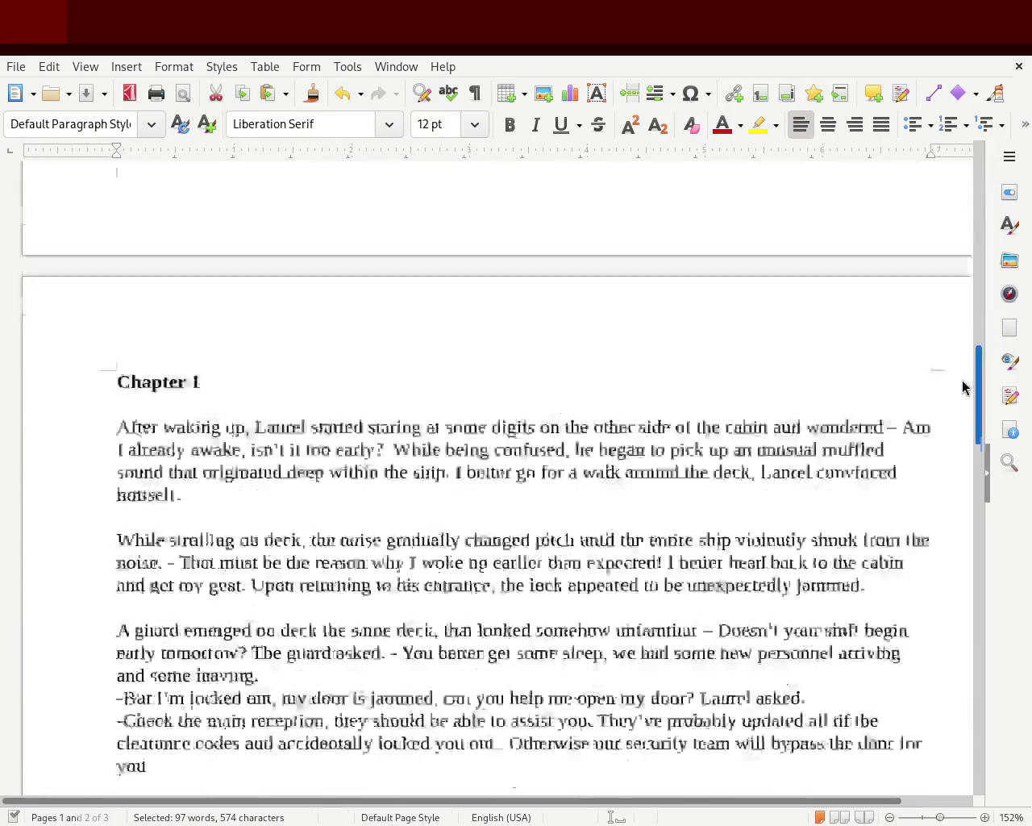
pyautogui.moveTo(115, 189); pyautogui.dragTo(914, 314)
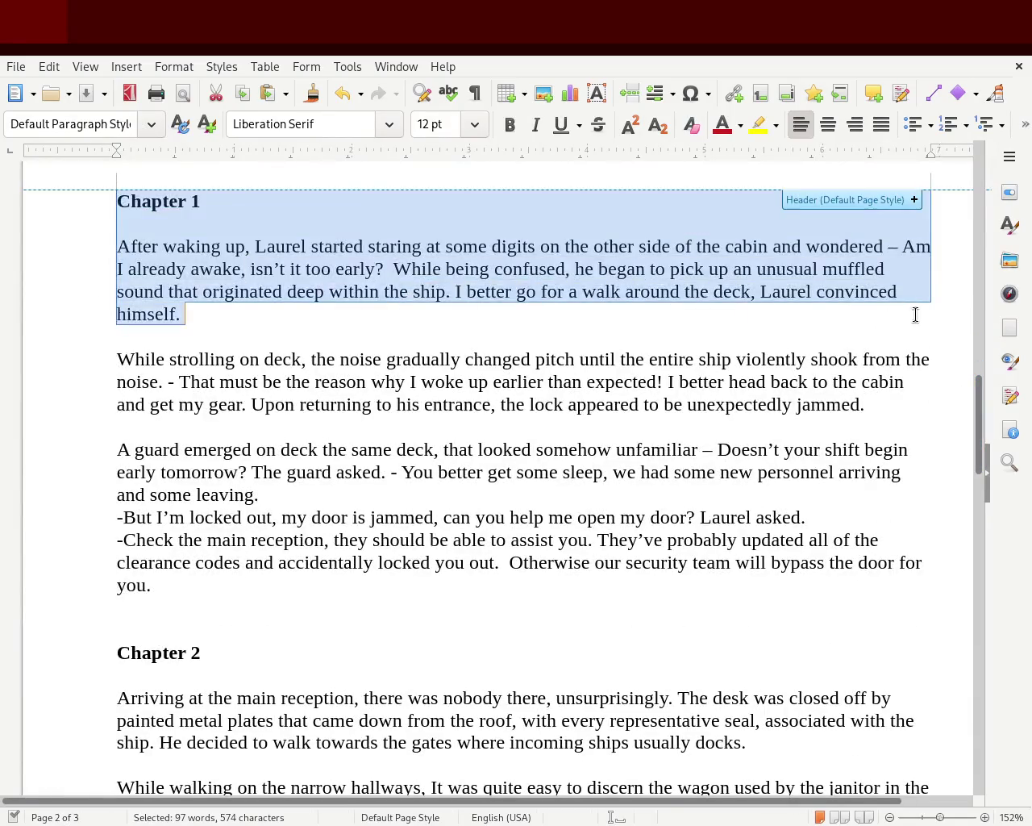
pyautogui.click(118, 343)
pyautogui.moveTo(118, 343); pyautogui.dragTo(908, 404)
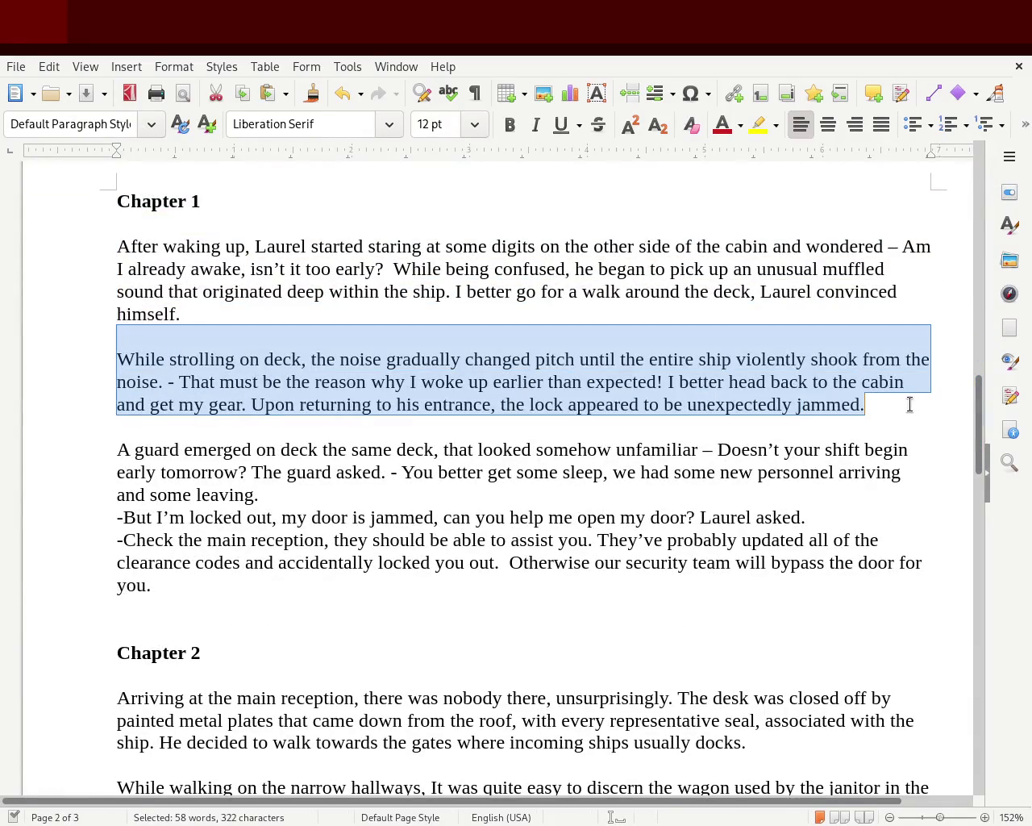
pyautogui.moveTo(69, 432); pyautogui.dragTo(481, 592)
pyautogui.moveTo(72, 631)
pyautogui.mouseDown()
pyautogui.moveTo(291, 696)
pyautogui.moveTo(801, 750)
pyautogui.mouseUp()
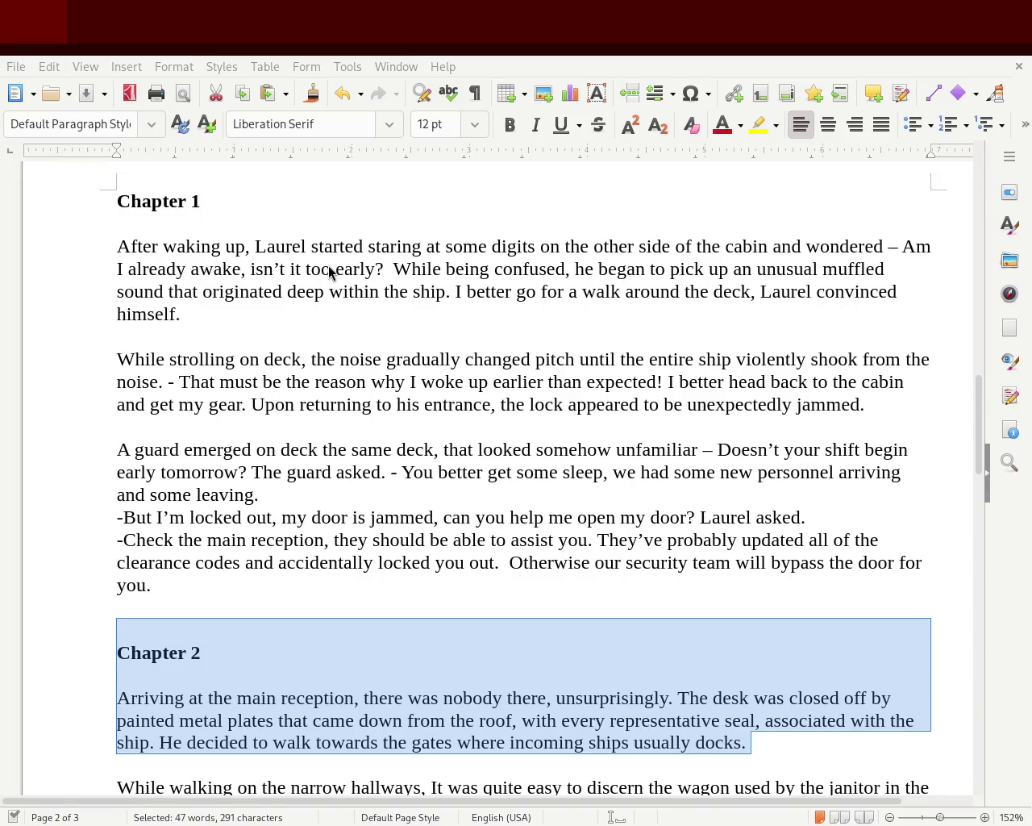
pyautogui.click(454, 382)
pyautogui.moveTo(118, 223); pyautogui.dragTo(691, 578)
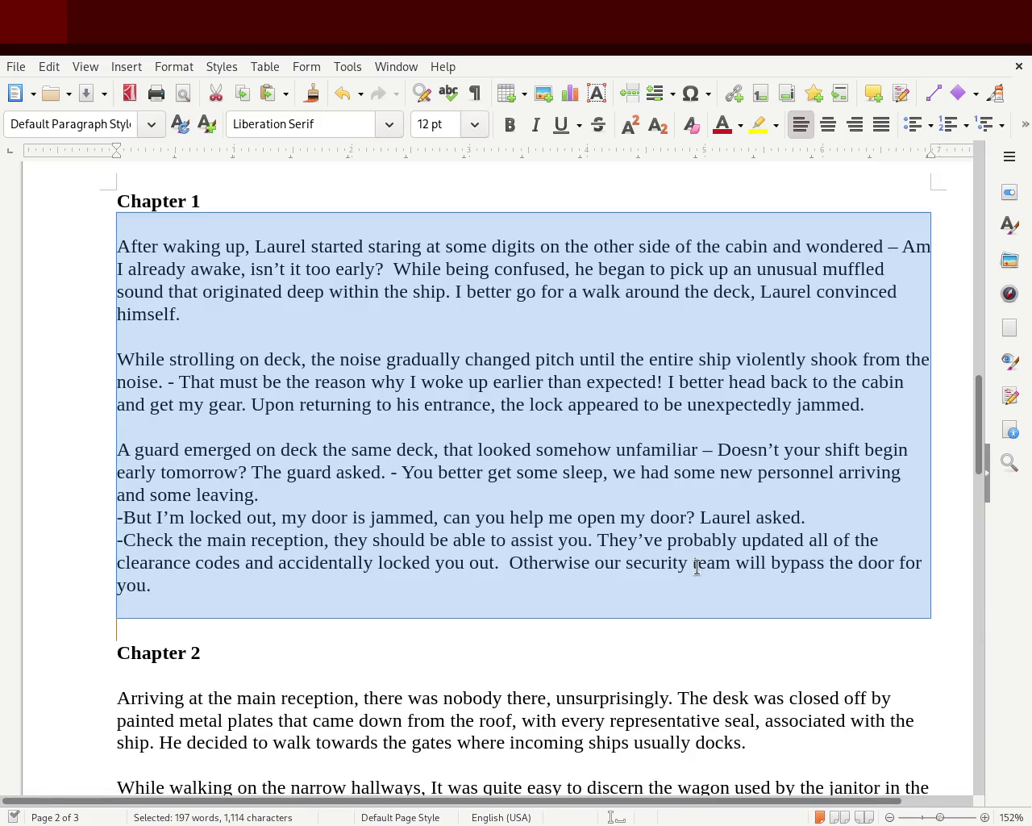
pyautogui.click(592, 473)
pyautogui.moveTo(978, 423)
pyautogui.mouseDown()
pyautogui.moveTo(963, 343)
pyautogui.moveTo(970, 205)
pyautogui.moveTo(977, 423)
pyautogui.mouseUp()
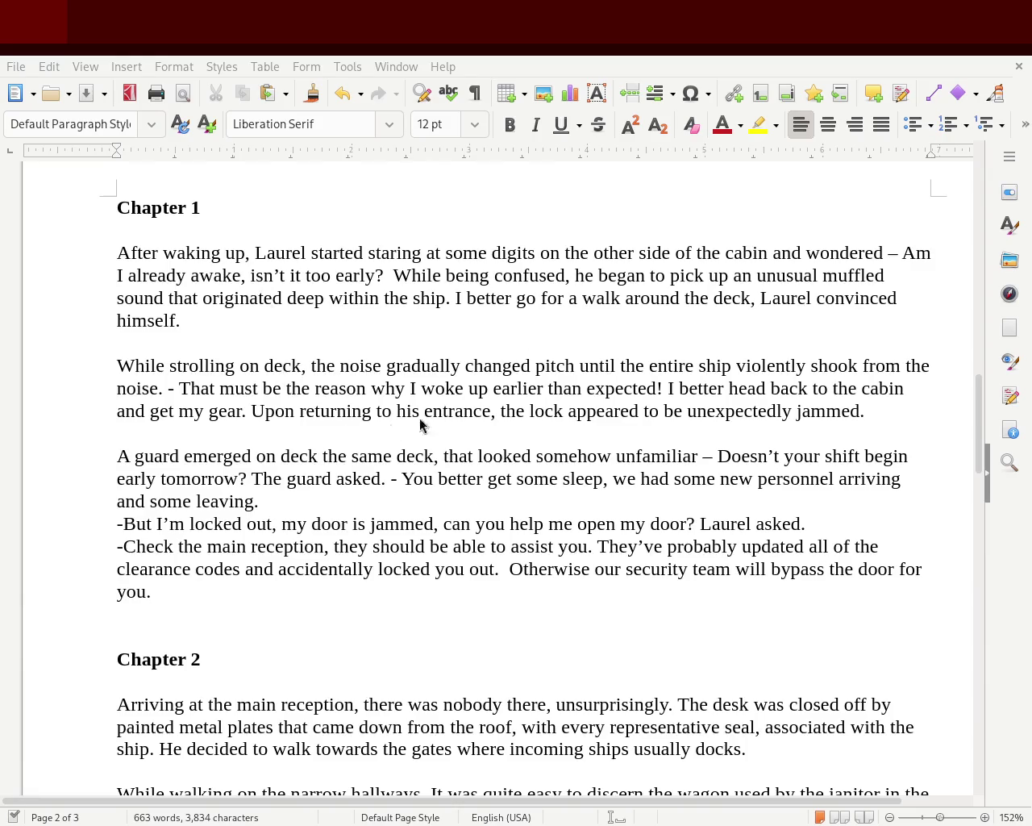
pyautogui.moveTo(981, 452)
pyautogui.mouseDown()
pyautogui.moveTo(950, 236)
pyautogui.moveTo(901, 454)
pyautogui.moveTo(903, 503)
pyautogui.moveTo(814, 483)
pyautogui.mouseUp()
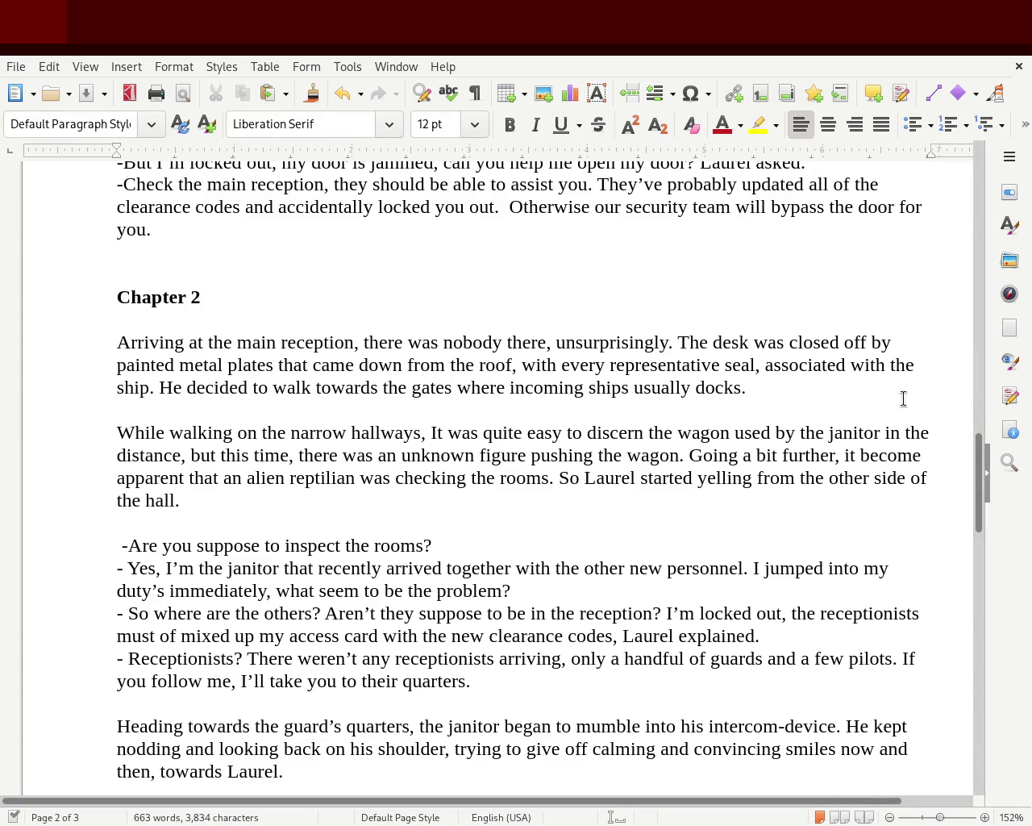
pyautogui.moveTo(975, 456)
pyautogui.mouseDown()
pyautogui.moveTo(978, 472)
pyautogui.moveTo(984, 407)
pyautogui.mouseUp()
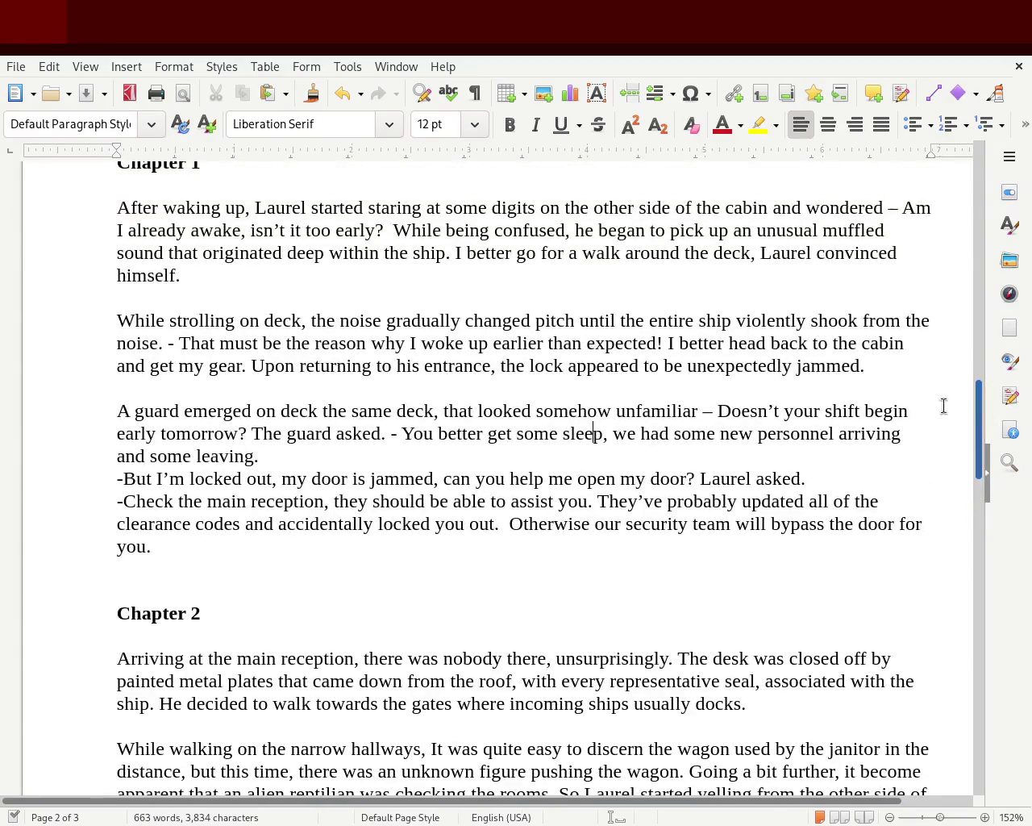
pyautogui.moveTo(117, 319); pyautogui.dragTo(292, 321)
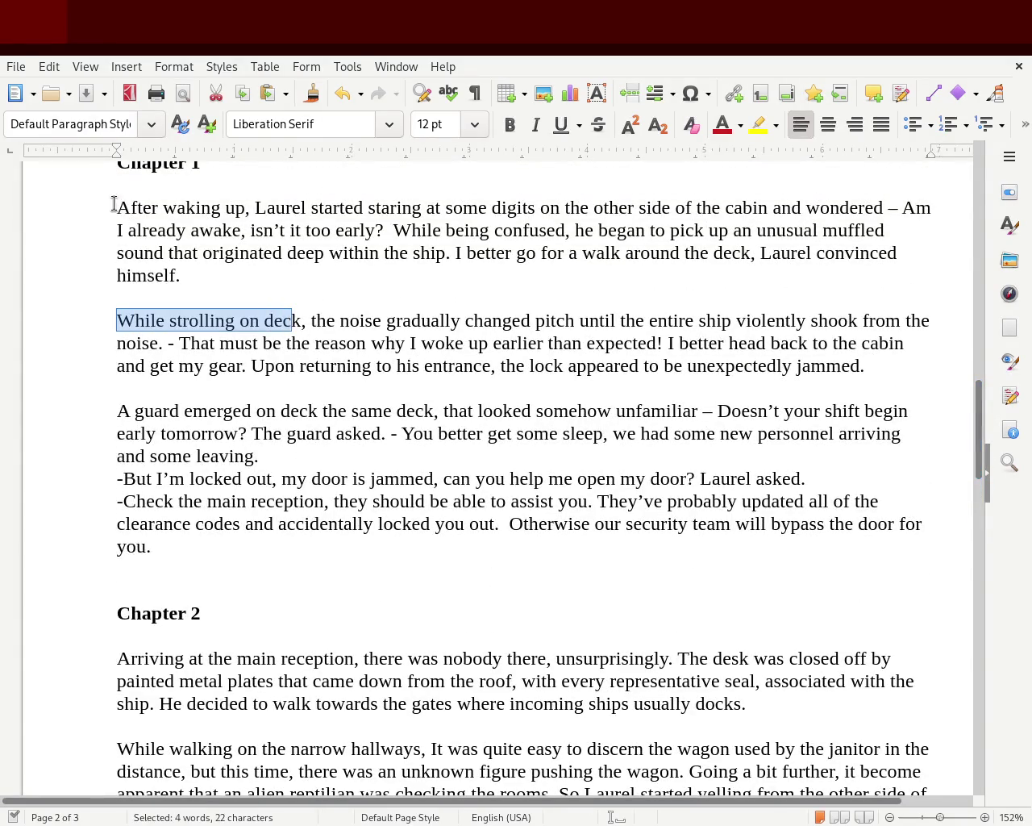
pyautogui.moveTo(117, 208); pyautogui.dragTo(625, 272)
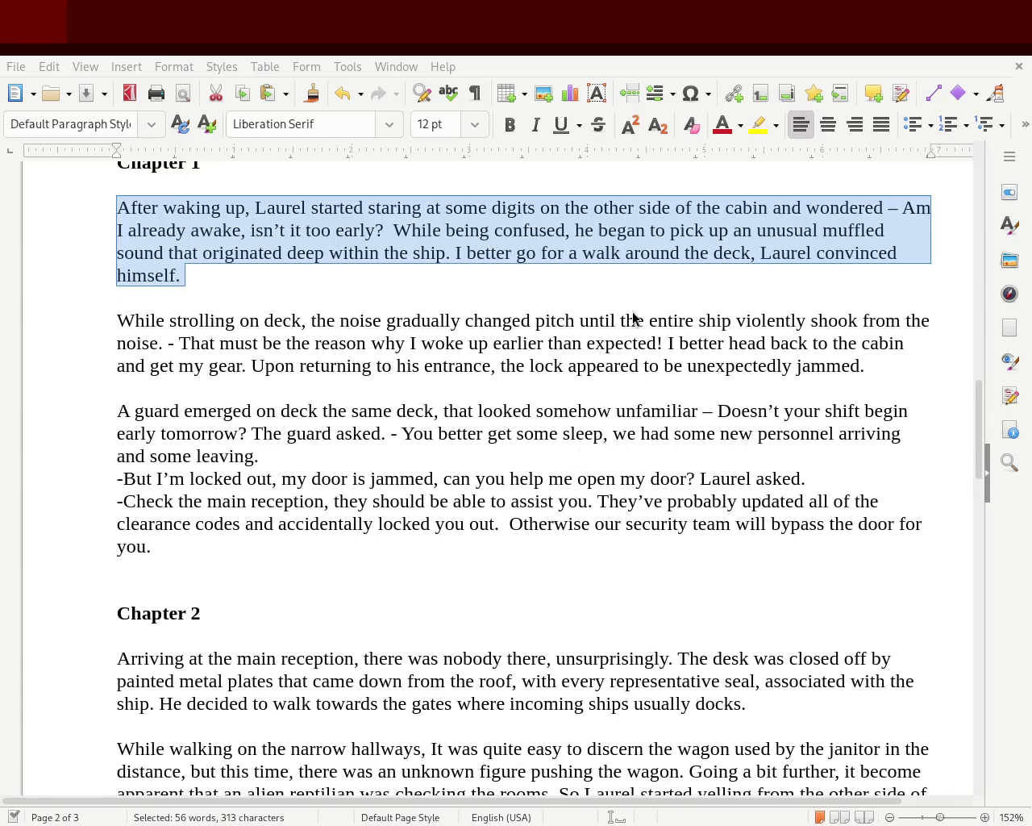
pyautogui.moveTo(979, 427)
pyautogui.mouseDown()
pyautogui.moveTo(973, 345)
pyautogui.moveTo(938, 495)
pyautogui.moveTo(930, 482)
pyautogui.mouseUp()
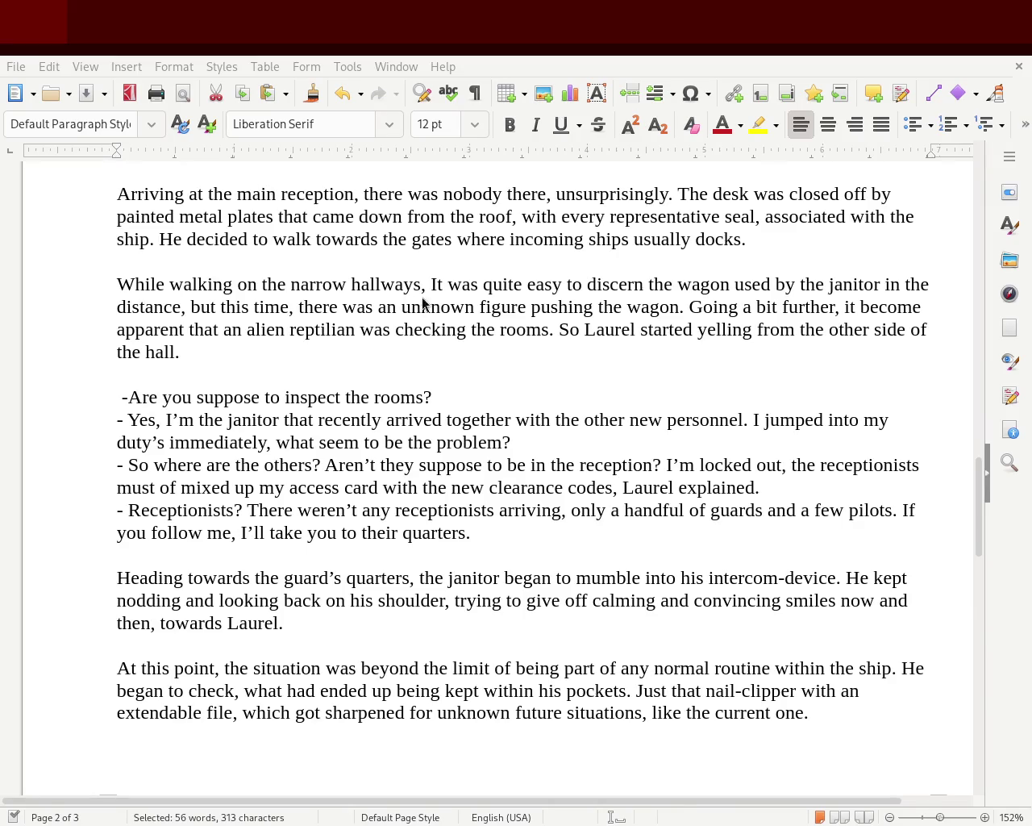
pyautogui.moveTo(983, 509)
pyautogui.mouseDown()
pyautogui.moveTo(984, 454)
pyautogui.moveTo(966, 414)
pyautogui.moveTo(956, 233)
pyautogui.moveTo(934, 438)
pyautogui.moveTo(944, 528)
pyautogui.moveTo(949, 512)
pyautogui.mouseUp()
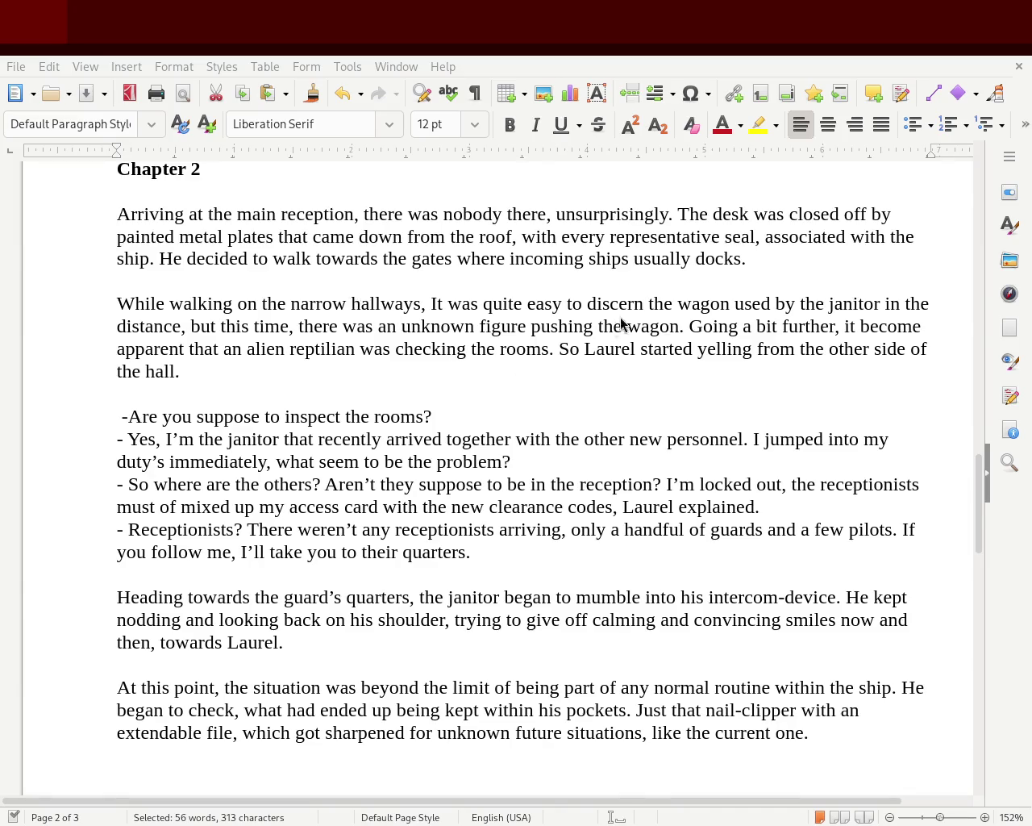
pyautogui.moveTo(979, 508)
pyautogui.mouseDown()
pyautogui.moveTo(953, 261)
pyautogui.moveTo(969, 527)
pyautogui.mouseUp()
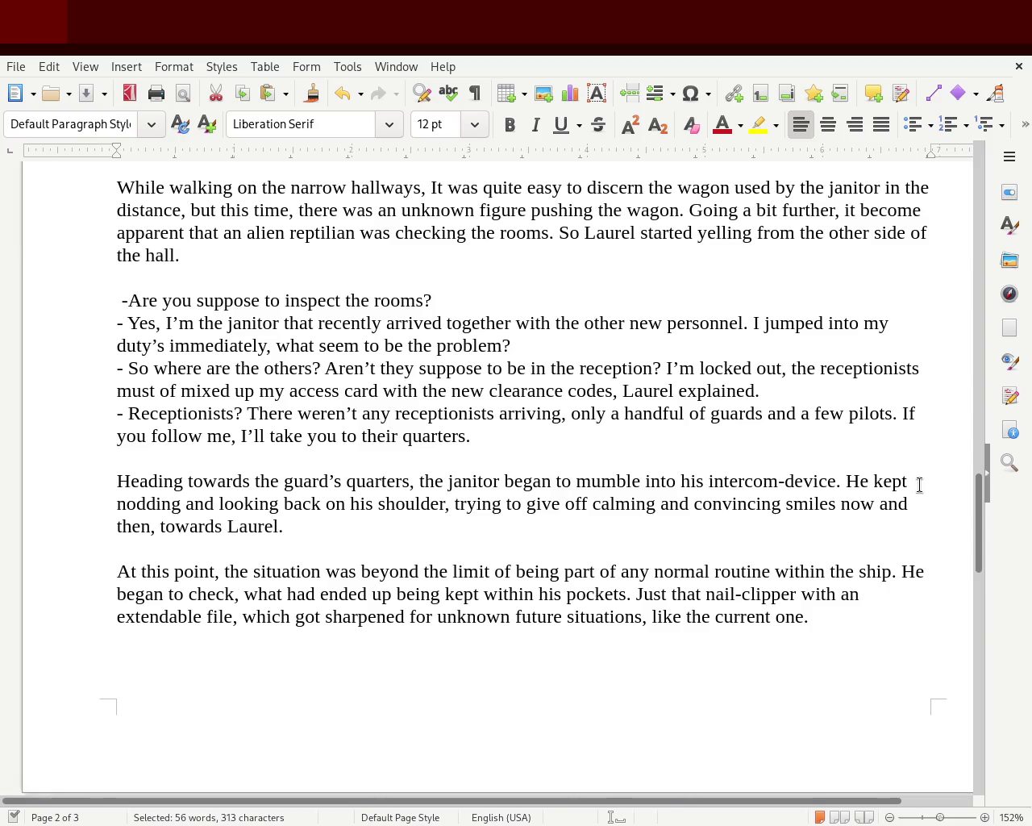
pyautogui.moveTo(978, 564)
pyautogui.mouseDown()
pyautogui.moveTo(978, 218)
pyautogui.moveTo(978, 473)
pyautogui.mouseUp()
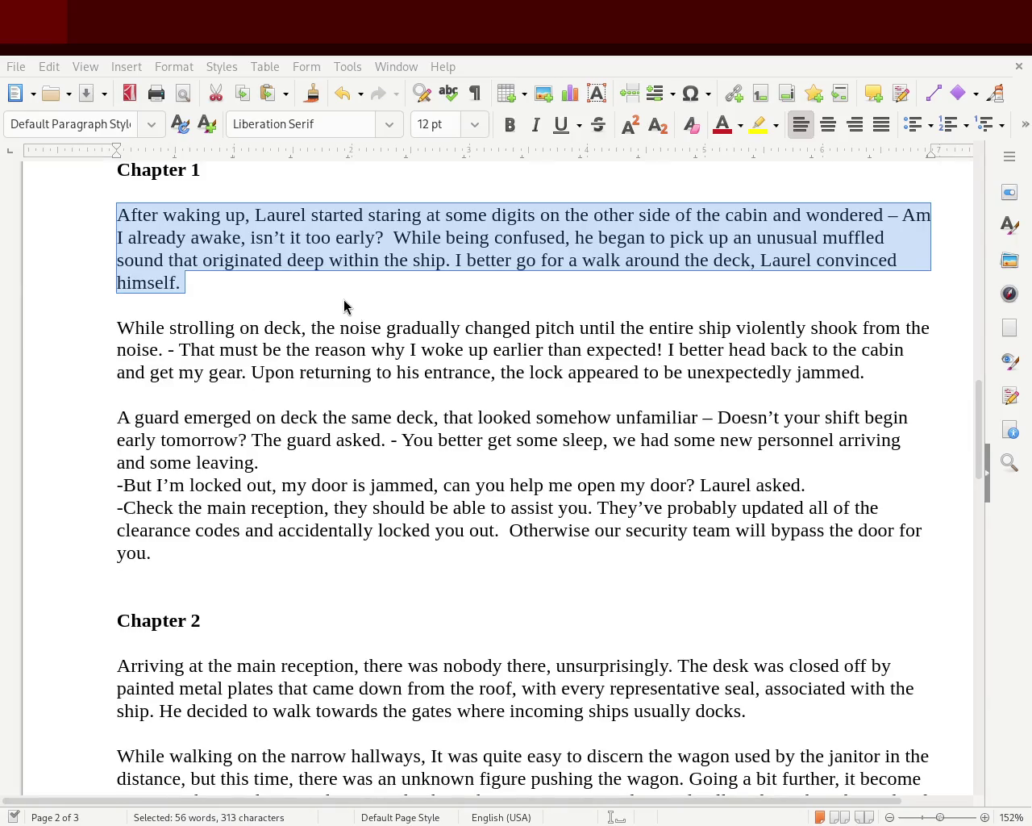
# - Try rewording 'While being confused' as 'During the confusion'
pyautogui.moveTo(971, 415)
pyautogui.mouseDown()
pyautogui.moveTo(977, 238)
pyautogui.moveTo(971, 442)
pyautogui.mouseUp()
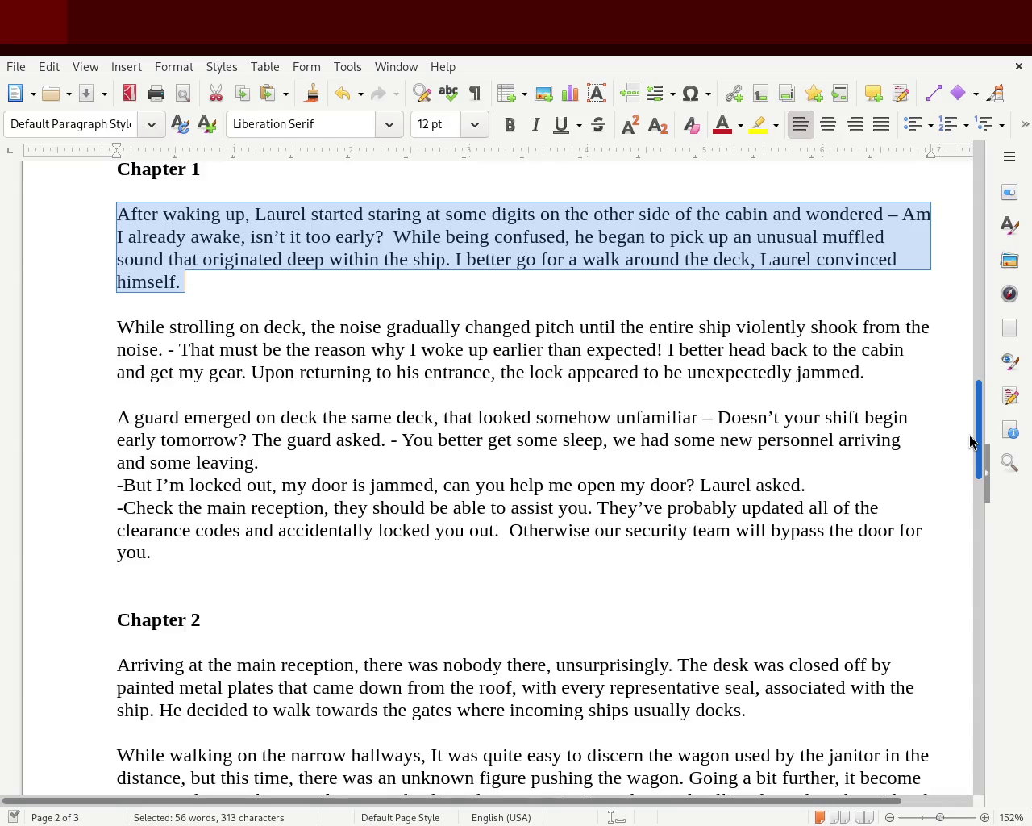
pyautogui.click(682, 322)
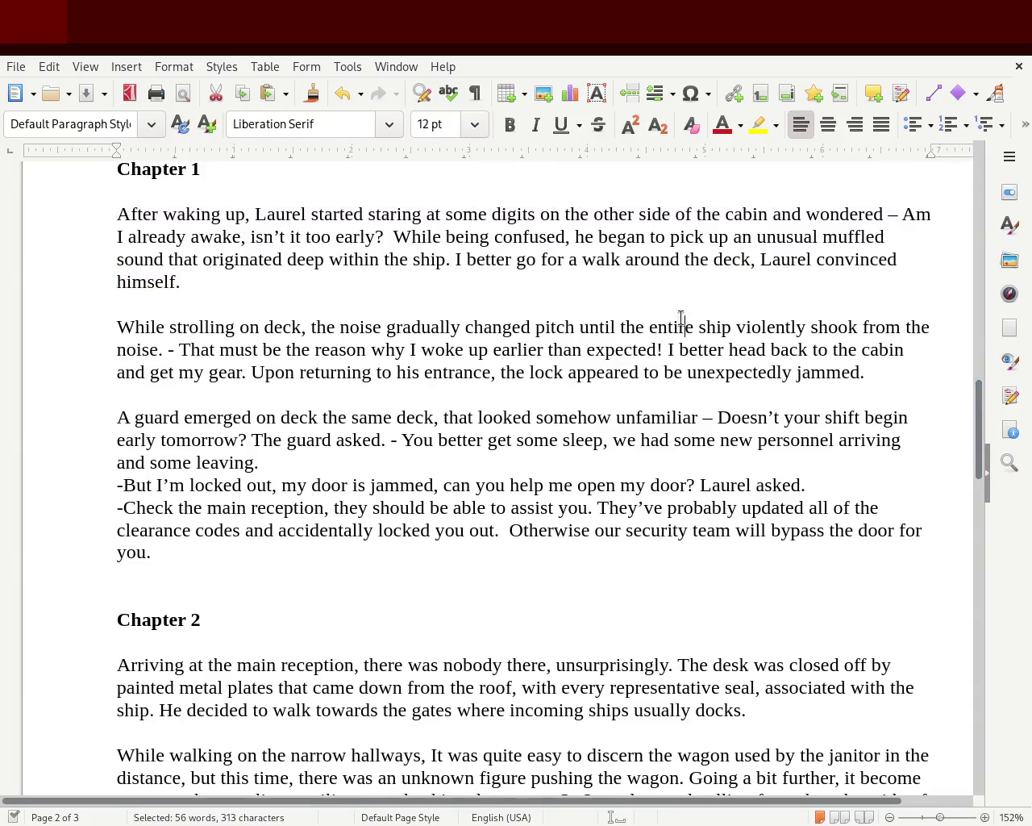
pyautogui.doubleClick(407, 235)
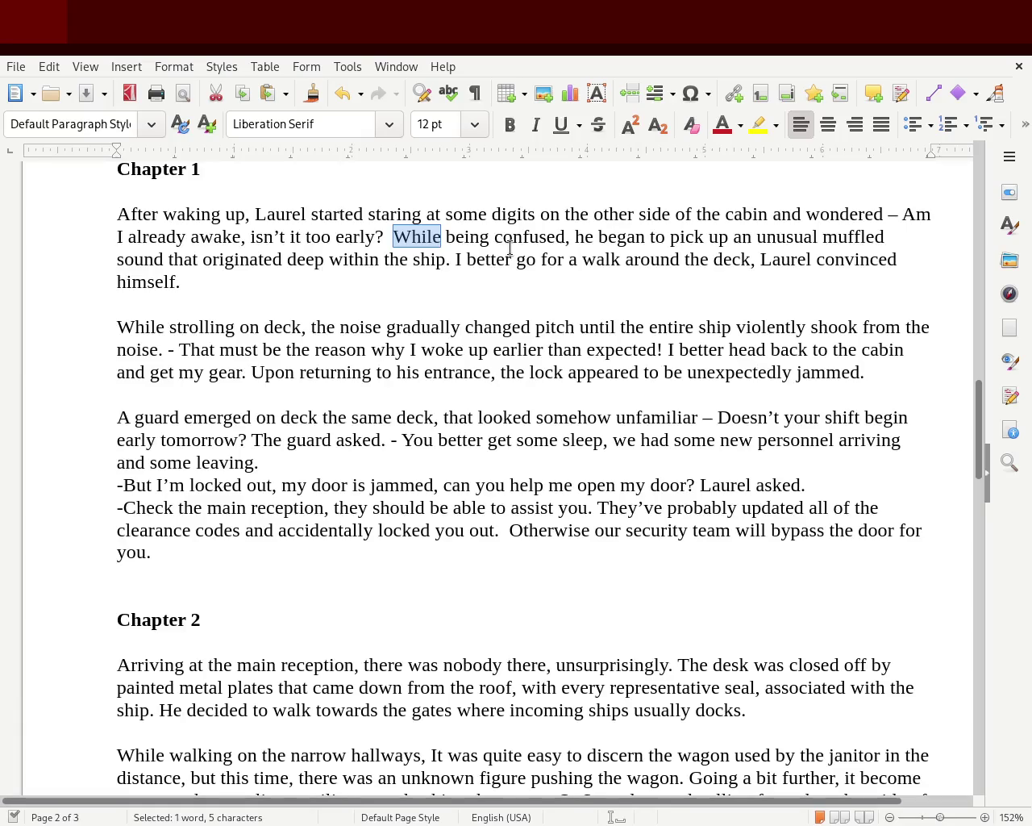
pyautogui.write('During the')
pyautogui.press('Delete')
pyautogui.press('Delete')
pyautogui.press('Delete')
pyautogui.press('Delete')
pyautogui.press('Delete')
pyautogui.press('Delete')
pyautogui.press('Right')
pyautogui.press('Right')
pyautogui.press('Right')
pyautogui.press('Right')
pyautogui.press('BackSpace')
pyautogui.press('BackSpace')
pyautogui.press('BackSpace')
pyautogui.write('sion')
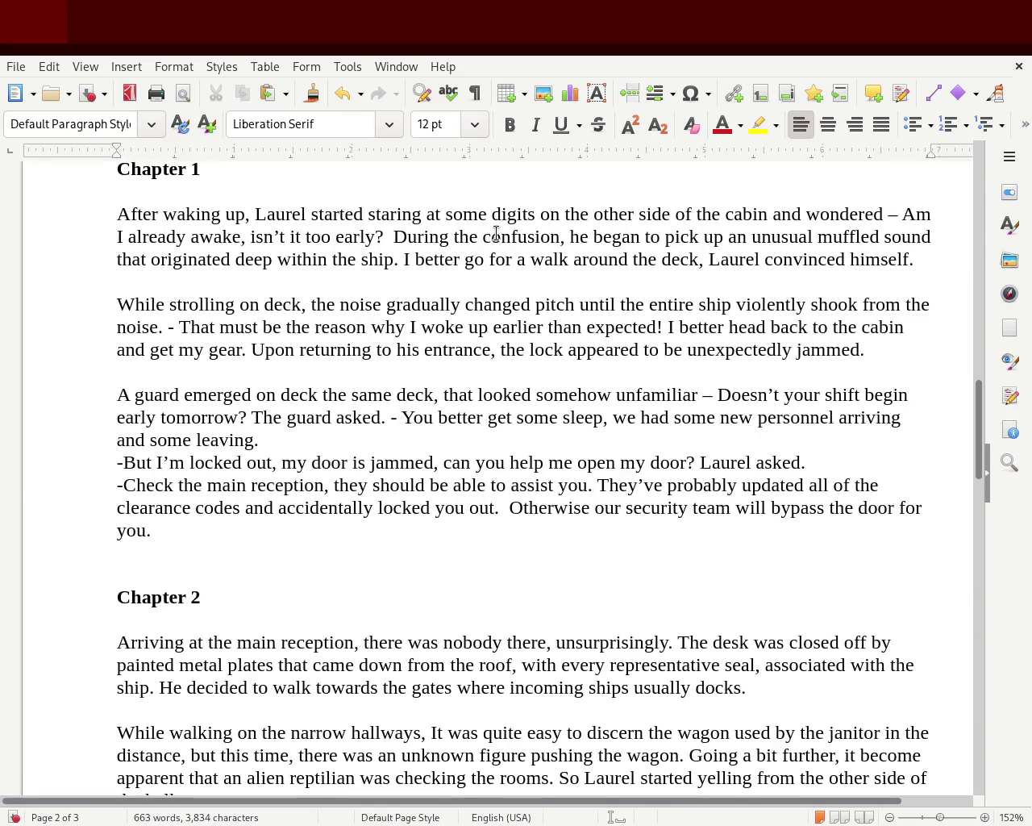
# - Revert to 'While confused' without 'being' and save the story
pyautogui.moveTo(484, 235); pyautogui.dragTo(393, 236)
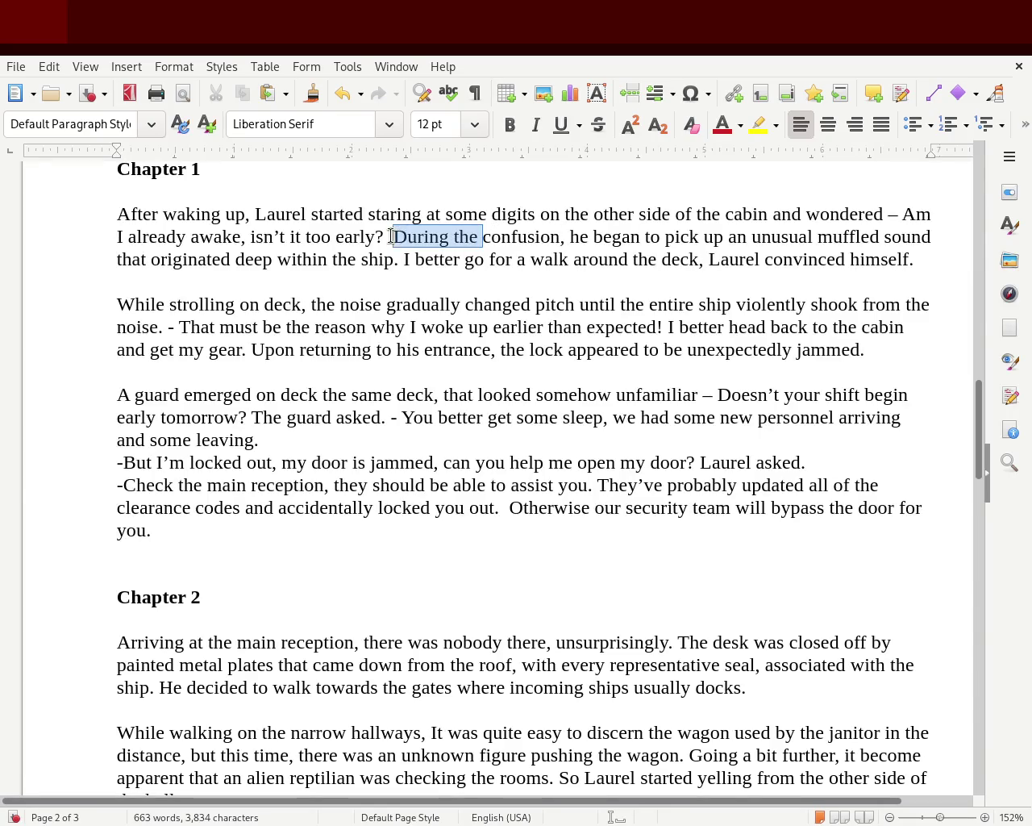
pyautogui.write('While')
pyautogui.press('Right')
pyautogui.press('Right')
pyautogui.press('Right')
pyautogui.press('Right')
pyautogui.press('Right')
pyautogui.press('Right')
pyautogui.press('Delete')
pyautogui.press('Delete')
pyautogui.press('Delete')
pyautogui.write('ed')
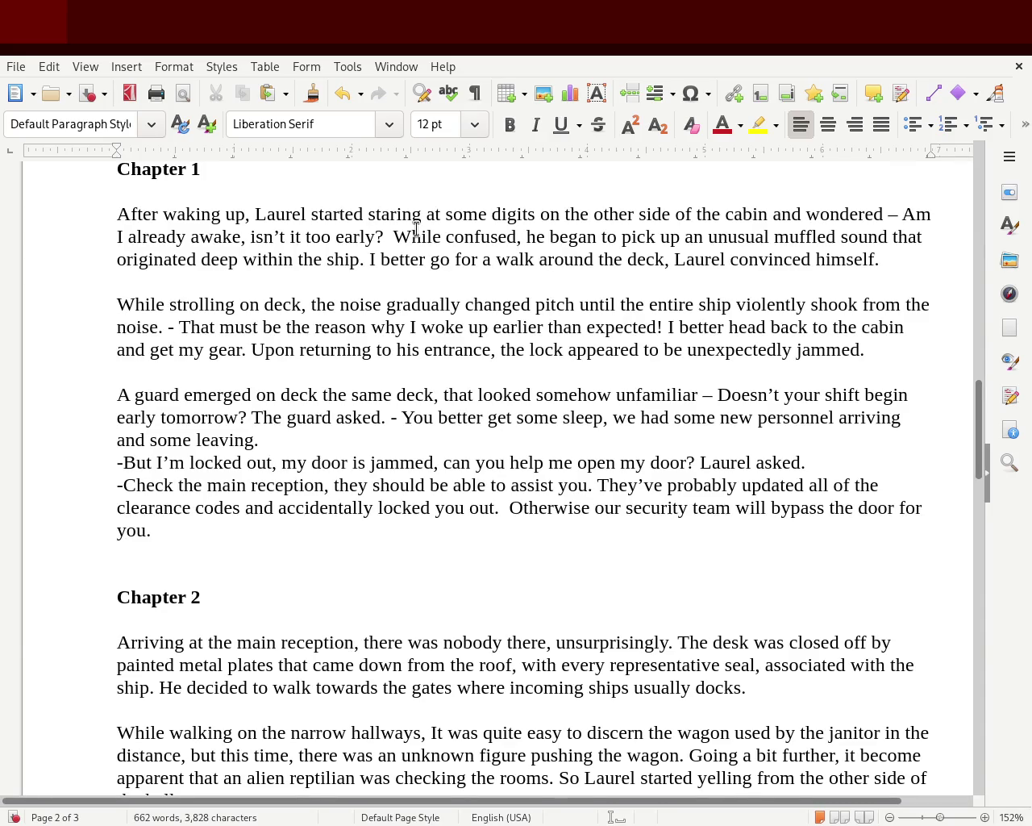
pyautogui.hotkey('ctrl', 's')
# - Select the question 'Am I already awake, isn't it too early' in Chapter 1's opening sentence
pyautogui.moveTo(375, 236); pyautogui.dragTo(906, 216)
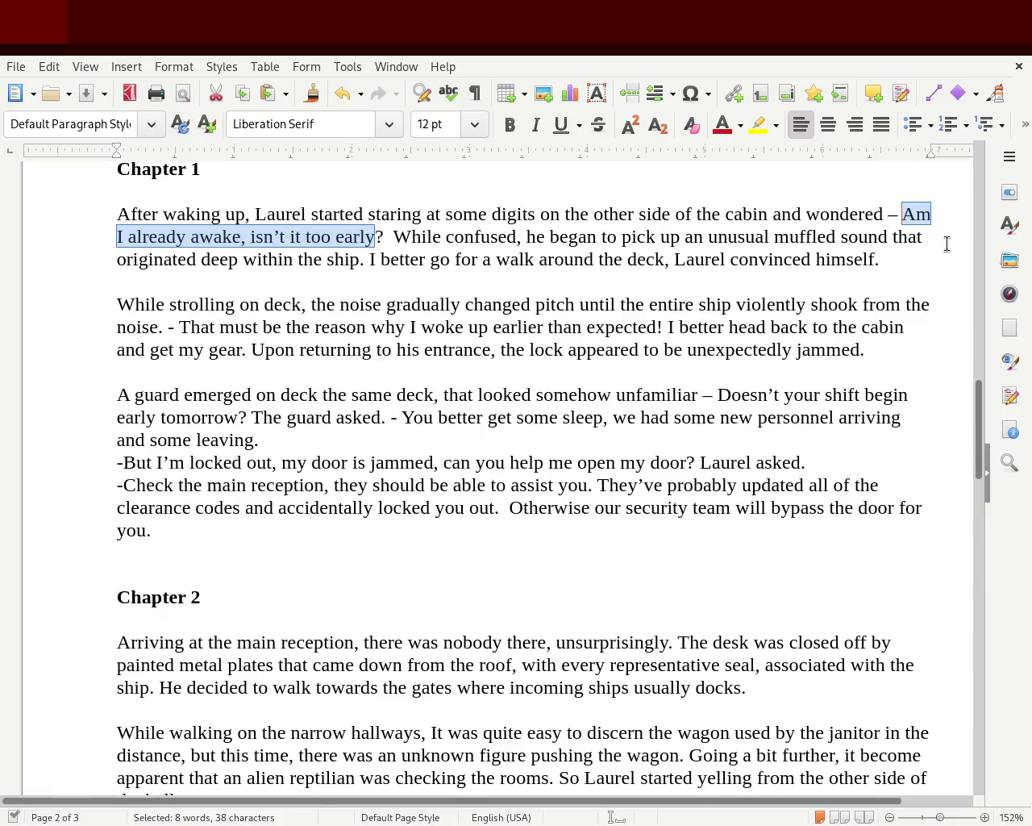
# - Replace 'wondered' with 'concluded' and delete the 'Am I already awake' question
pyautogui.press('Left')
pyautogui.press('Left')
pyautogui.press('Left')
pyautogui.press('BackSpace')
pyautogui.press('BackSpace')
pyautogui.press('BackSpace')
pyautogui.press('BackSpace')
pyautogui.press('BackSpace')
pyautogui.press('BackSpace')
pyautogui.press('BackSpace')
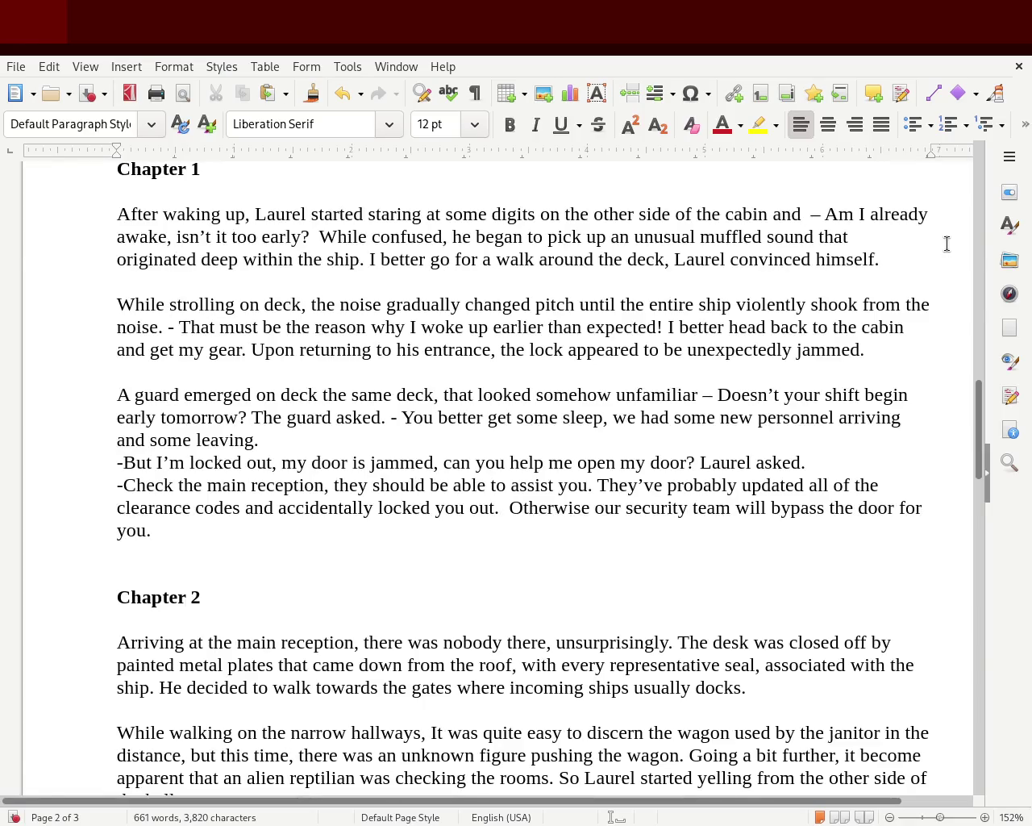
pyautogui.write('conclude')
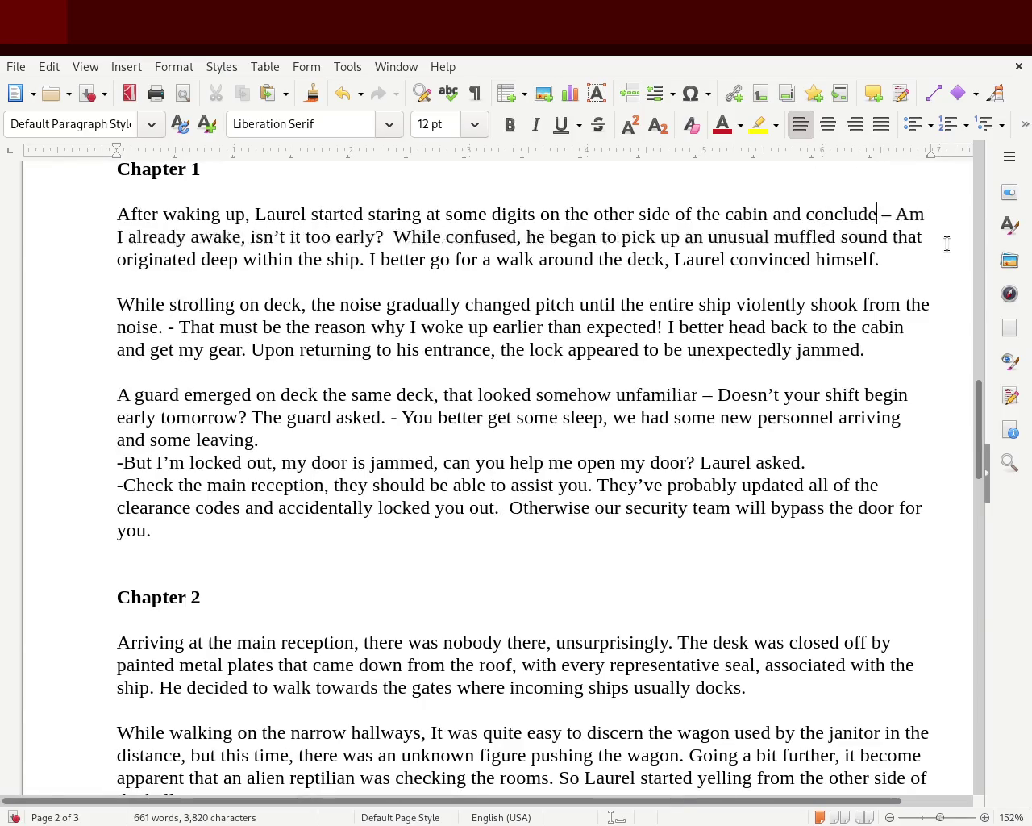
pyautogui.write('d')
pyautogui.press('Right')
pyautogui.press('Right')
pyautogui.press('Right')
pyautogui.hotkey('ctrl', 'Delete')
pyautogui.hotkey('ctrl', 'Delete')
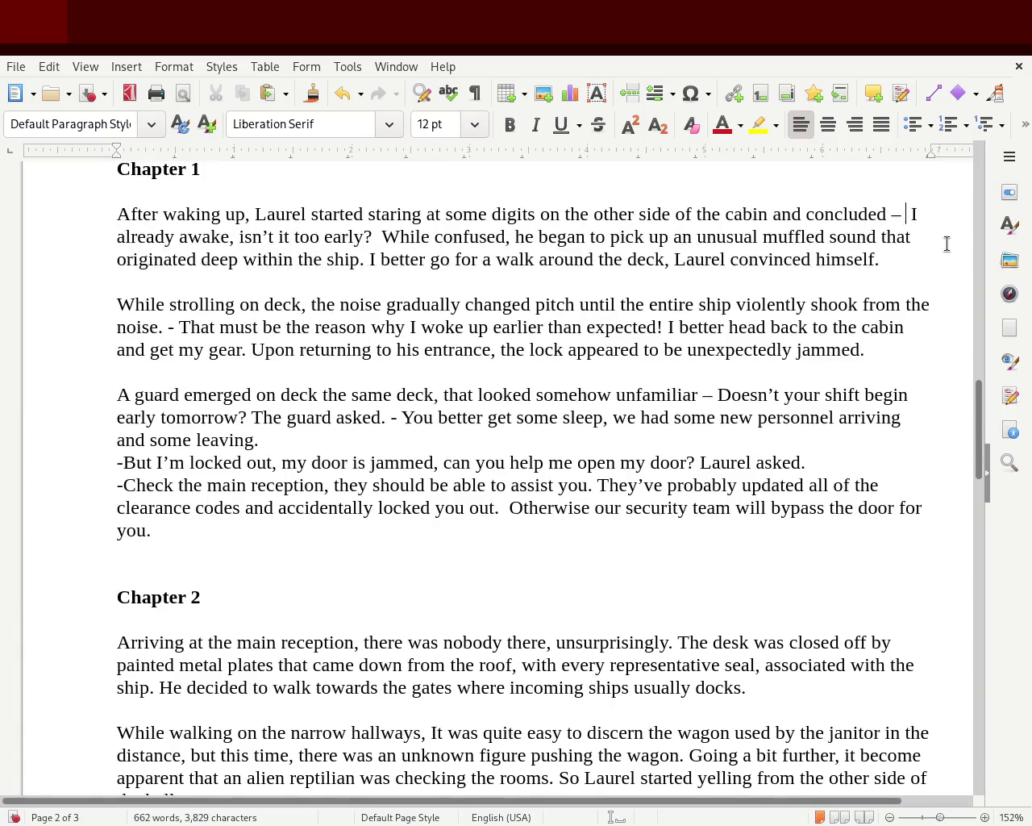
pyautogui.hotkey('ctrl', 'Delete')
pyautogui.hotkey('ctrl', 'Delete')
pyautogui.hotkey('ctrl', 'Delete')
pyautogui.hotkey('ctrl', 'Delete')
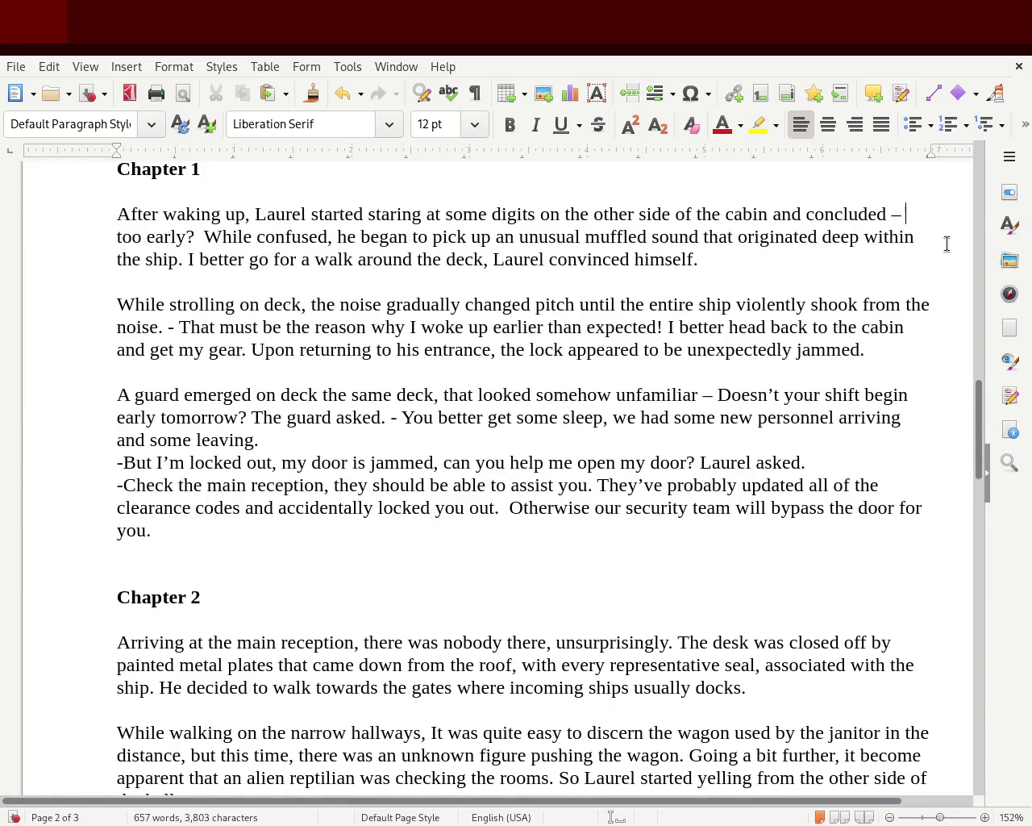
pyautogui.press('Delete')
pyautogui.hotkey('ctrl', 'Delete')
pyautogui.press('Delete')
pyautogui.press('BackSpace')
pyautogui.press('BackSpace')
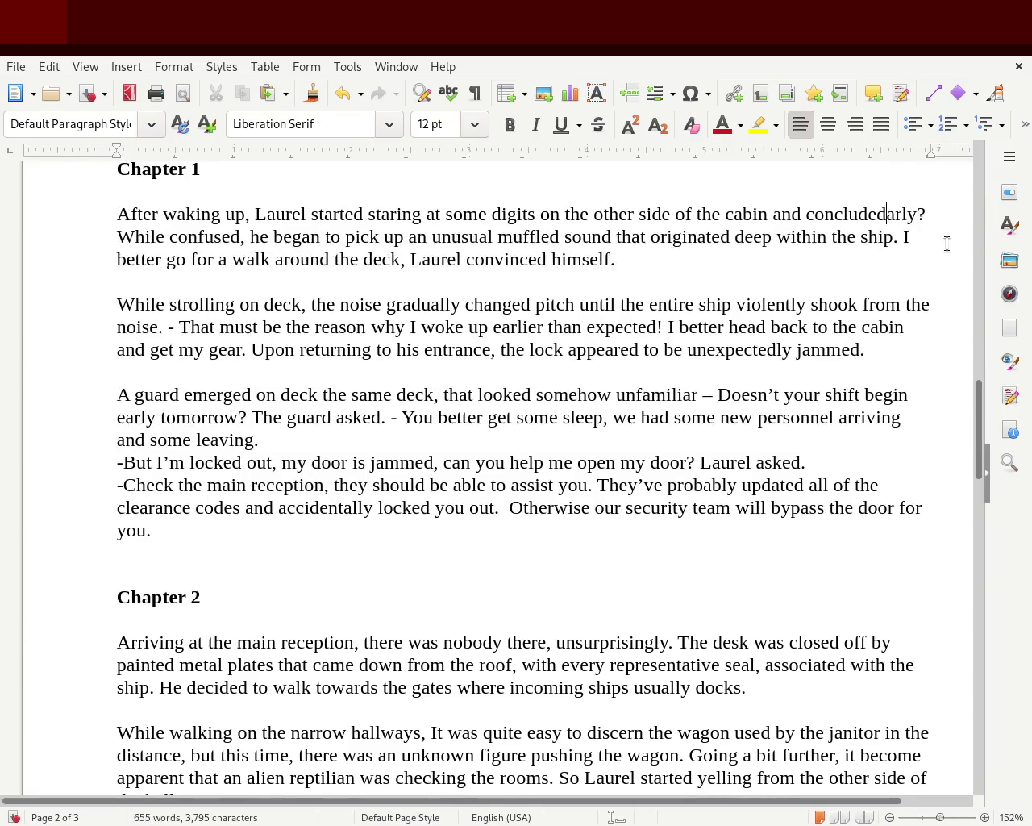
# - End the sentence with 'that iwas too early to wake up.' and clear the leftover characters
pyautogui.write('tghat')
pyautogui.press('BackSpace')
pyautogui.press('BackSpace')
pyautogui.press('BackSpace')
pyautogui.press('BackSpace')
pyautogui.press('BackSpace')
pyautogui.write('hat iwas too early to wake up')
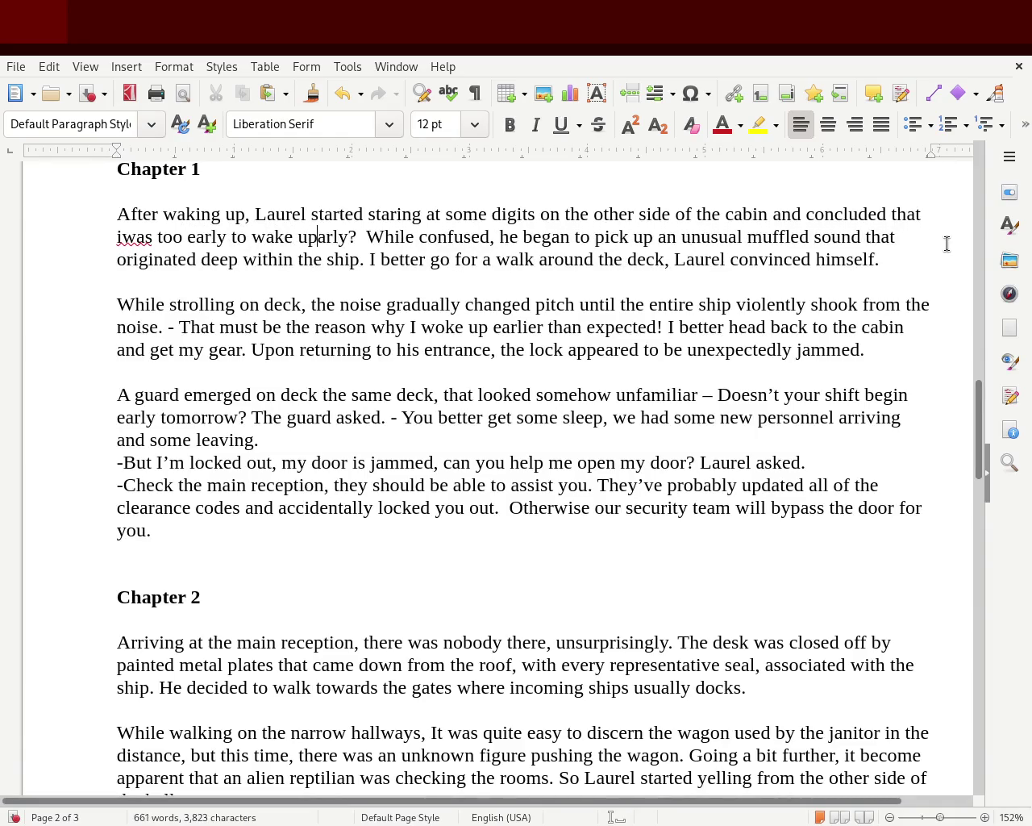
pyautogui.press('Delete')
pyautogui.press('Delete')
pyautogui.press('Delete')
pyautogui.press('BackSpace')
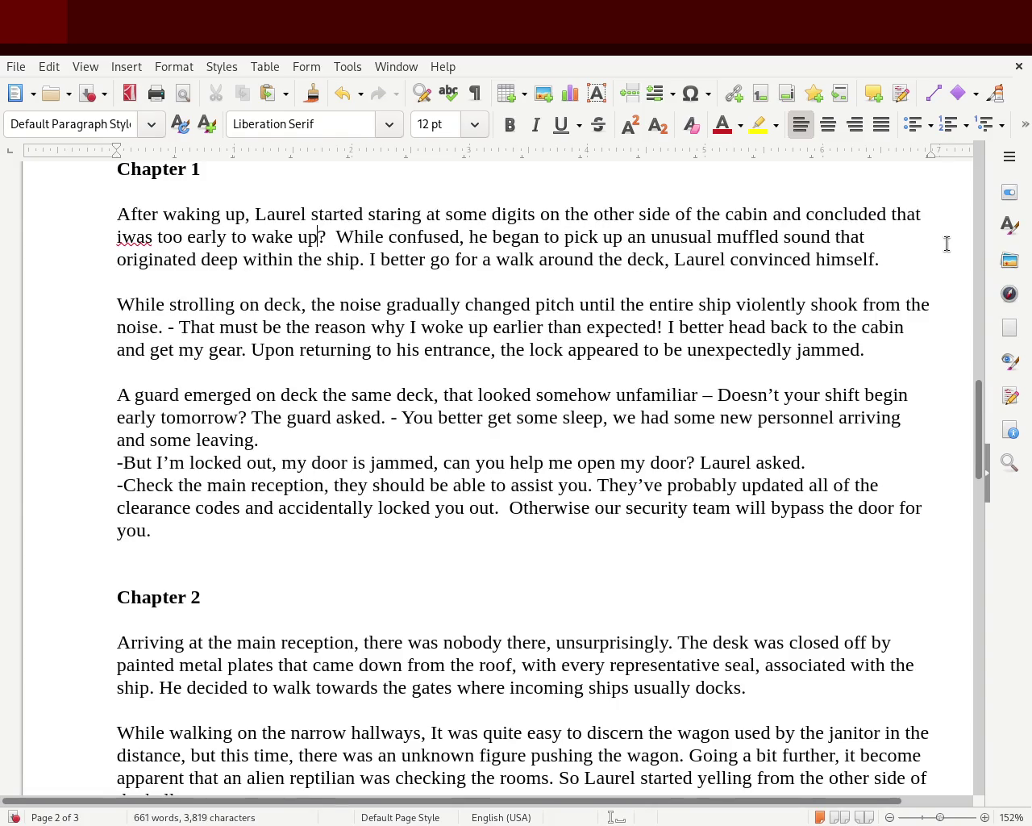
pyautogui.press('Delete')
pyautogui.write('.')
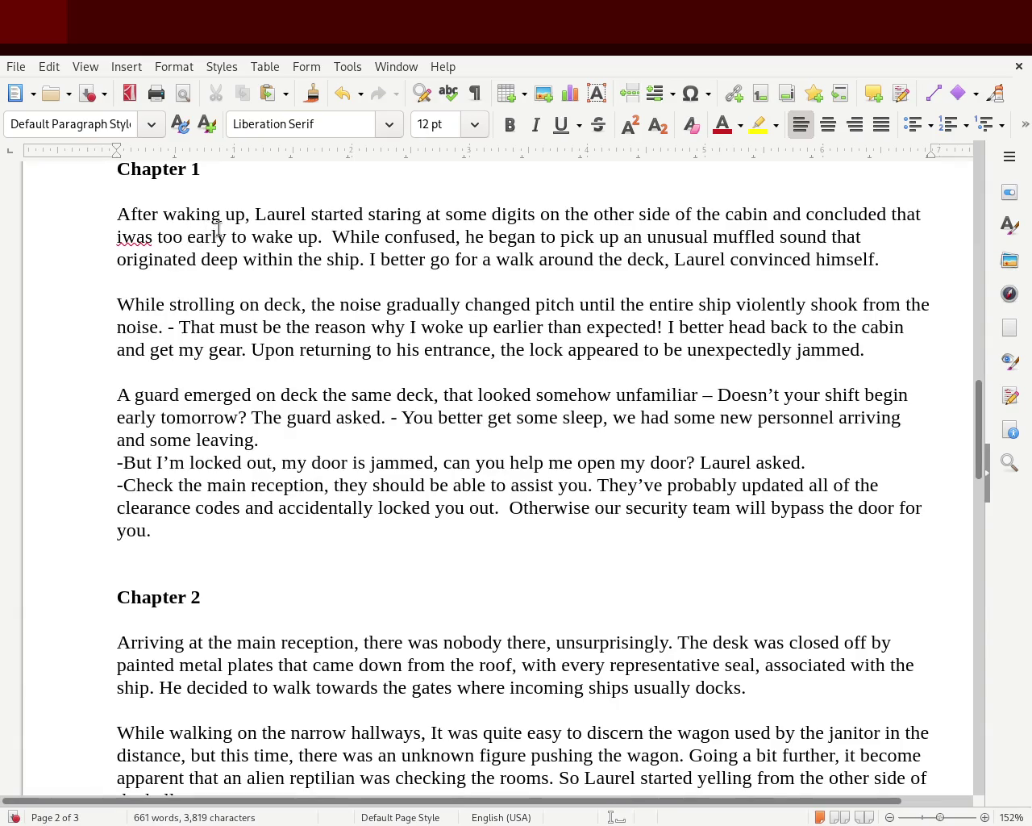
# - Change 'waking up' to 'opening his eyes' in Chapter 1's first sentence
pyautogui.doubleClick(190, 216)
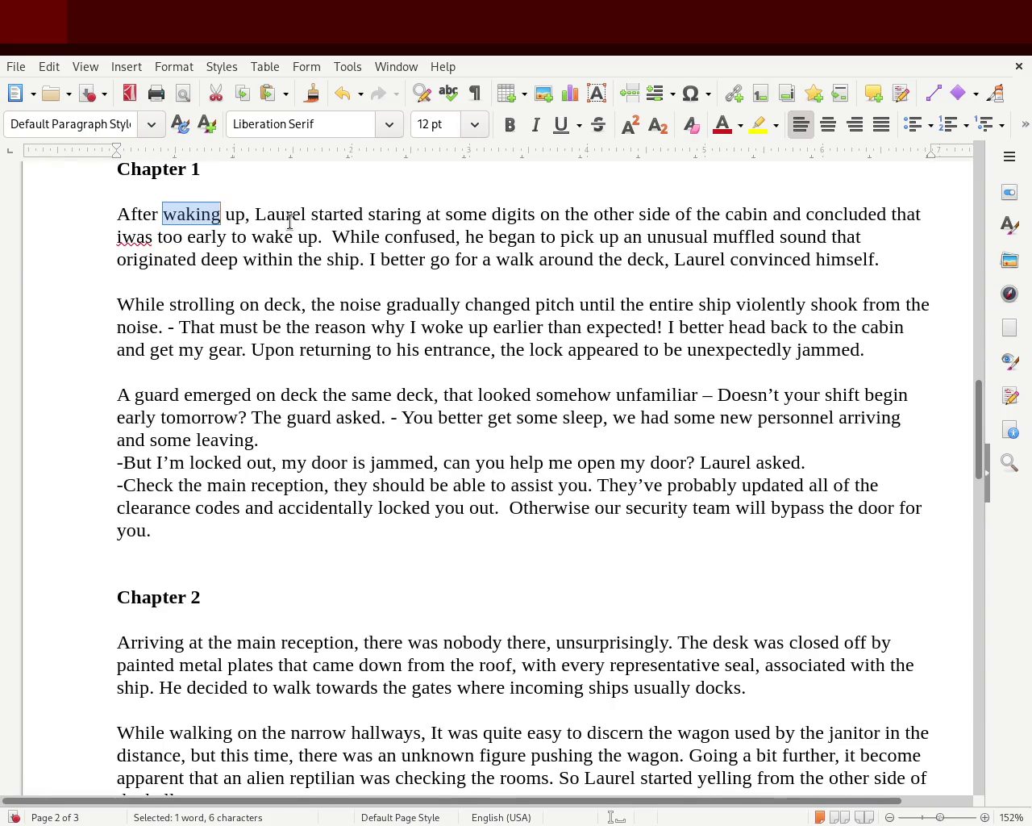
pyautogui.write('opening his ')
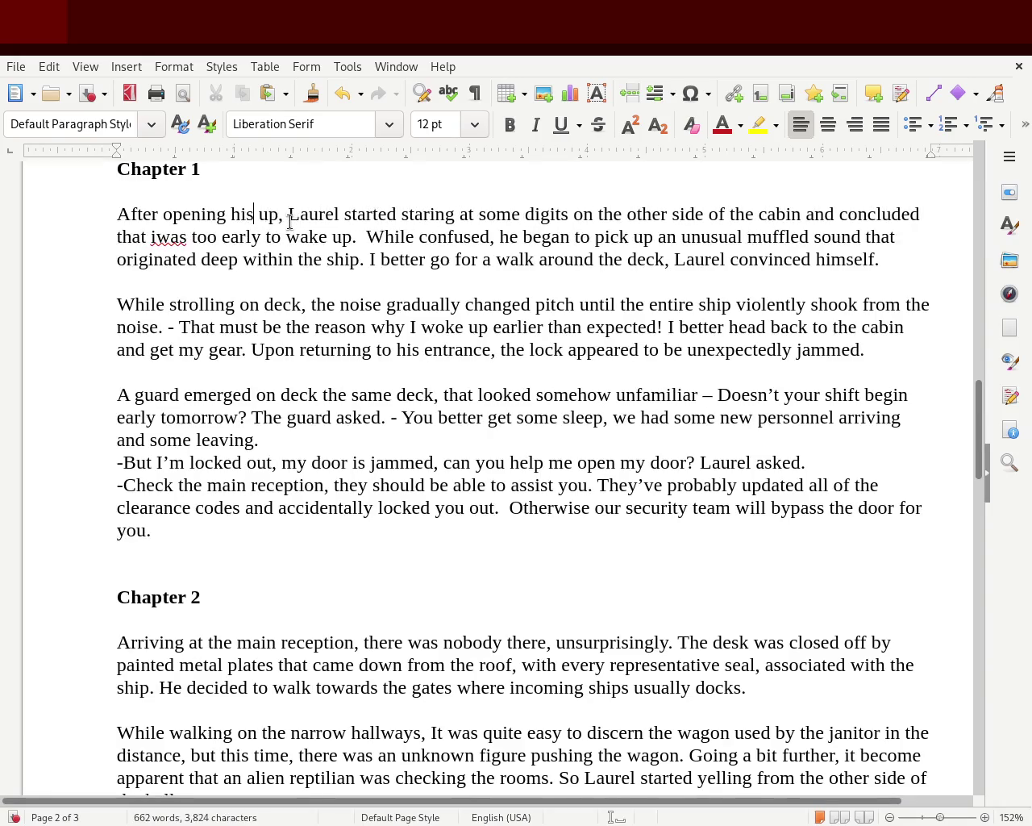
pyautogui.write('eyes')
pyautogui.press('Delete')
pyautogui.press('Delete')
pyautogui.press('Delete')
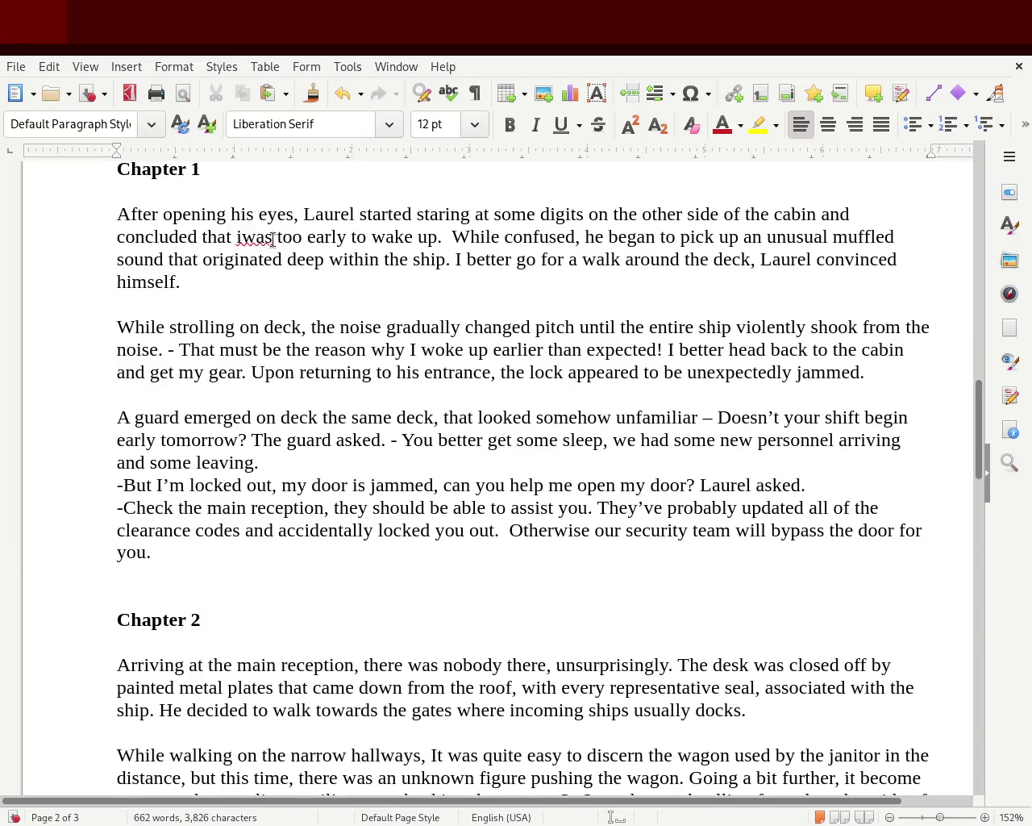
# - Fix 'iwas' to 'it was' and replace 'While' with 'During the'
pyautogui.click(240, 236)
pyautogui.write('t')
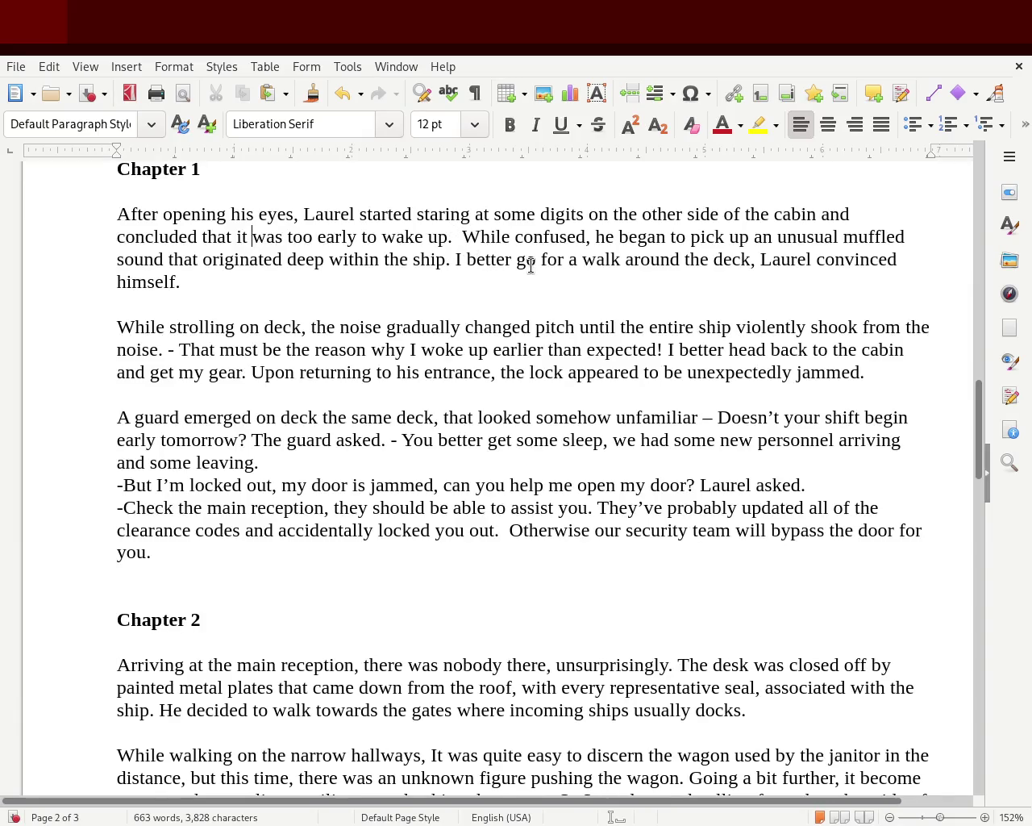
pyautogui.doubleClick(468, 237)
pyautogui.write('During the')
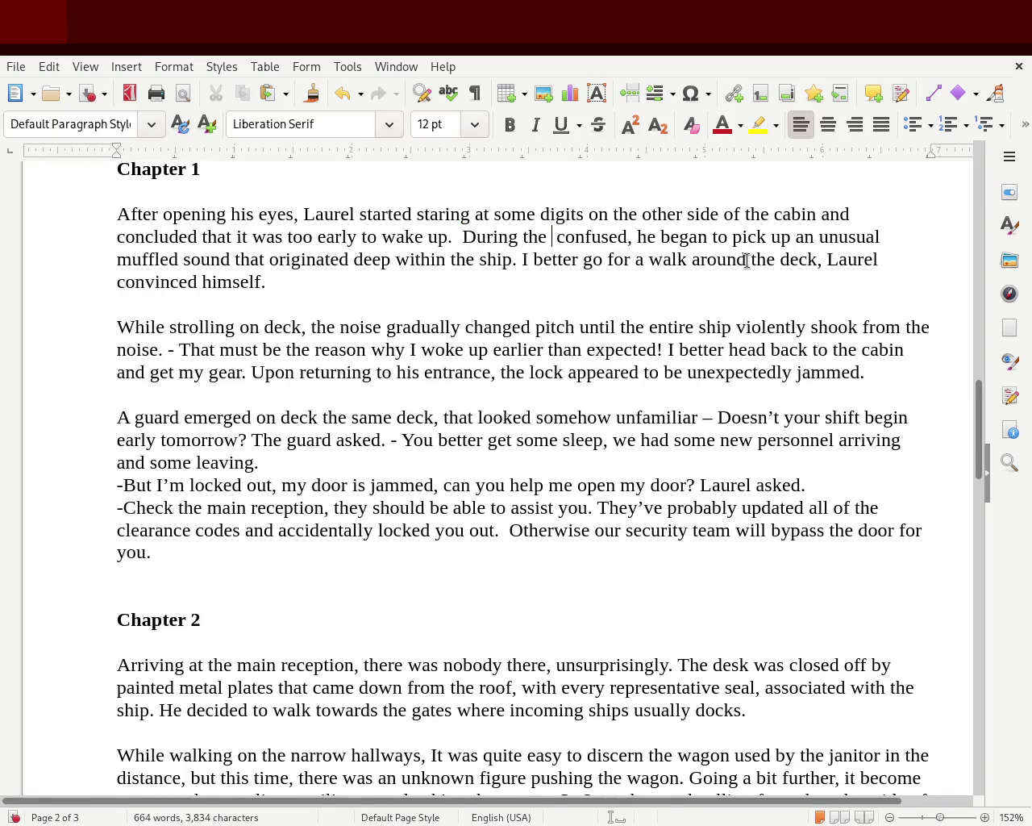
pyautogui.press('Delete')
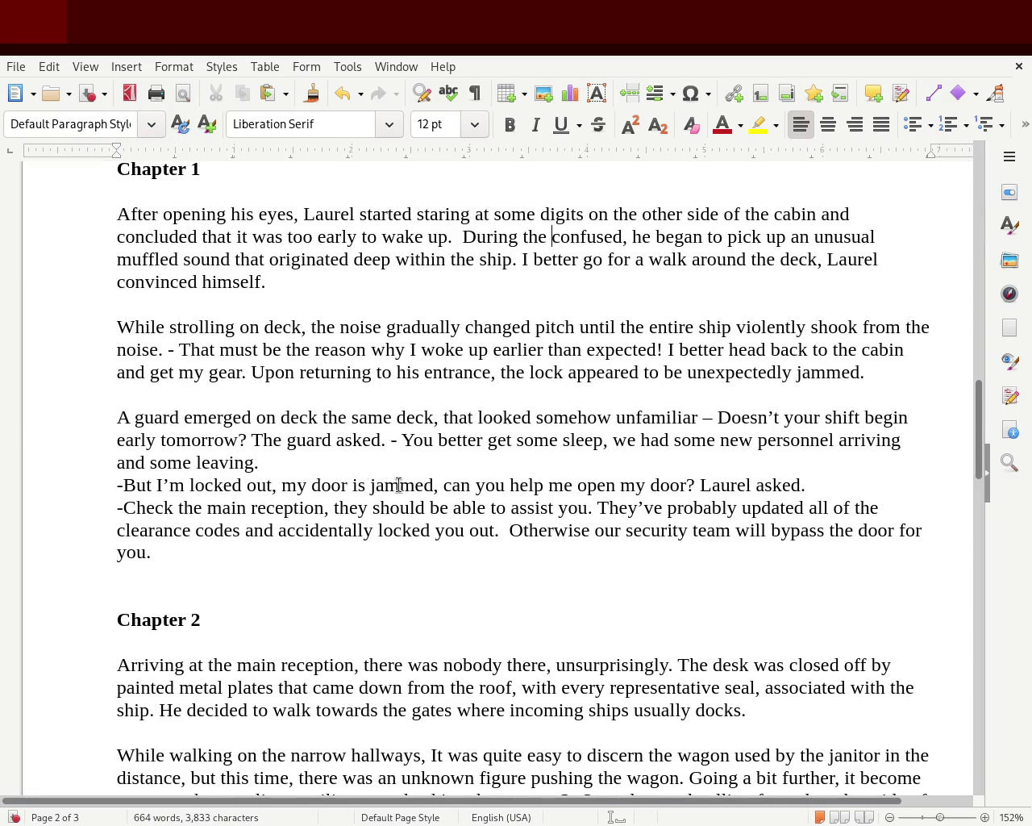
# - Delete the repeated 'the same deck' so it reads 'A guard emerged on deck, that looked'
pyautogui.doubleClick(336, 418)
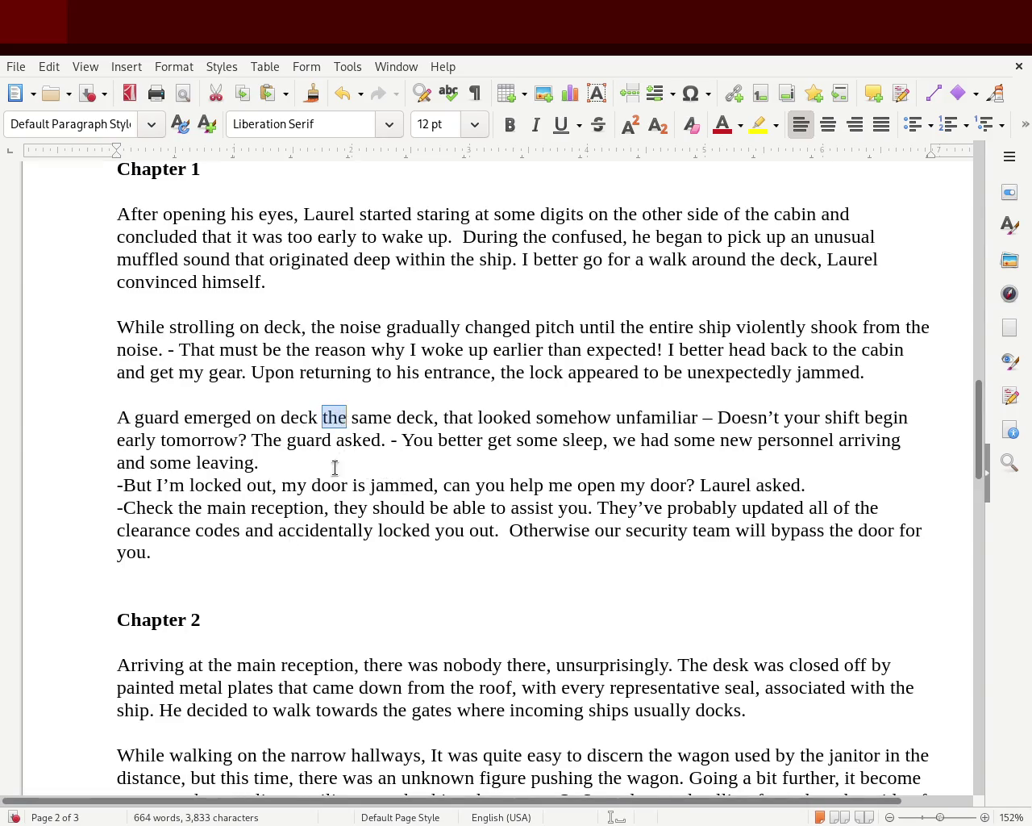
pyautogui.press('Delete')
pyautogui.press('Delete')
pyautogui.press('Delete')
pyautogui.press('Delete')
pyautogui.press('Delete')
pyautogui.press('Delete')
pyautogui.press('Delete')
pyautogui.press('Delete')
pyautogui.press('Delete')
pyautogui.press('Delete')
pyautogui.press('BackSpace')
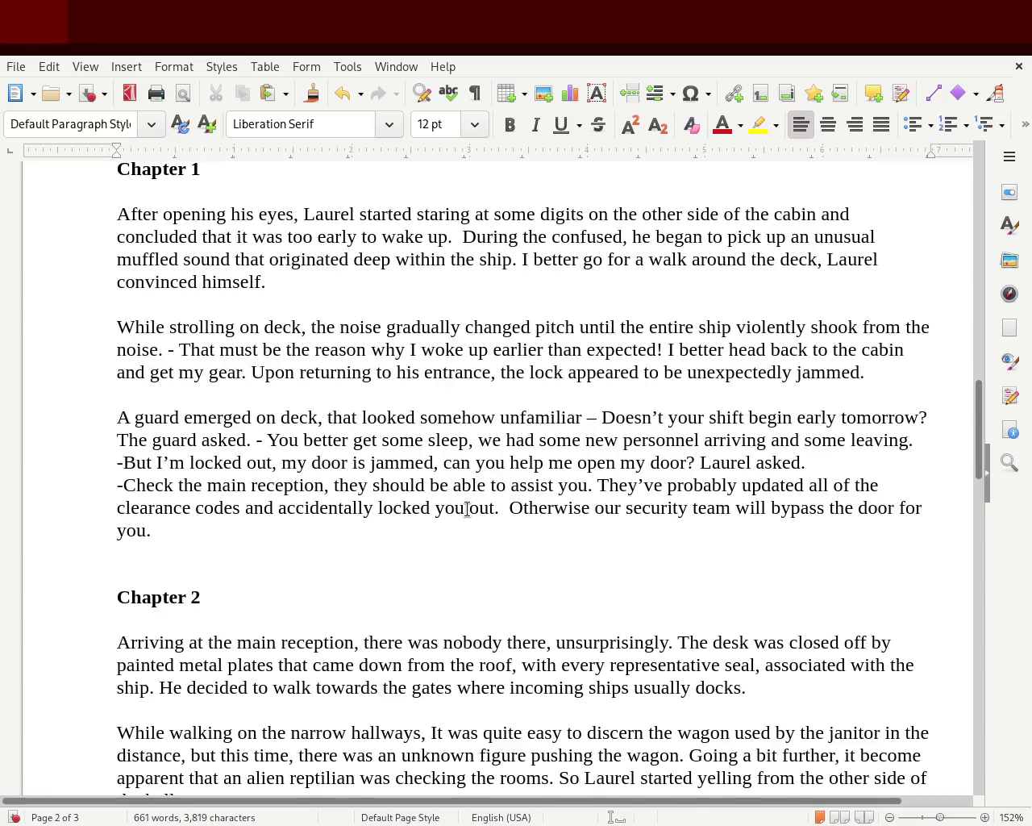
pyautogui.press('Right')
pyautogui.press('Right')
pyautogui.press('Right')
pyautogui.press('Right')
pyautogui.press('Right')
pyautogui.press('Right')
pyautogui.press('Right')
pyautogui.press('Right')
pyautogui.press('Right')
pyautogui.press('Right')
pyautogui.press('Right')
pyautogui.press('Right')
pyautogui.press('Right')
pyautogui.press('Right')
pyautogui.press('Right')
pyautogui.press('Right')
pyautogui.press('Right')
pyautogui.press('Right')
pyautogui.press('Right')
pyautogui.press('Right')
pyautogui.press('Right')
pyautogui.press('Right')
pyautogui.moveTo(978, 440)
pyautogui.mouseDown()
pyautogui.moveTo(994, 335)
pyautogui.moveTo(987, 505)
pyautogui.mouseUp()
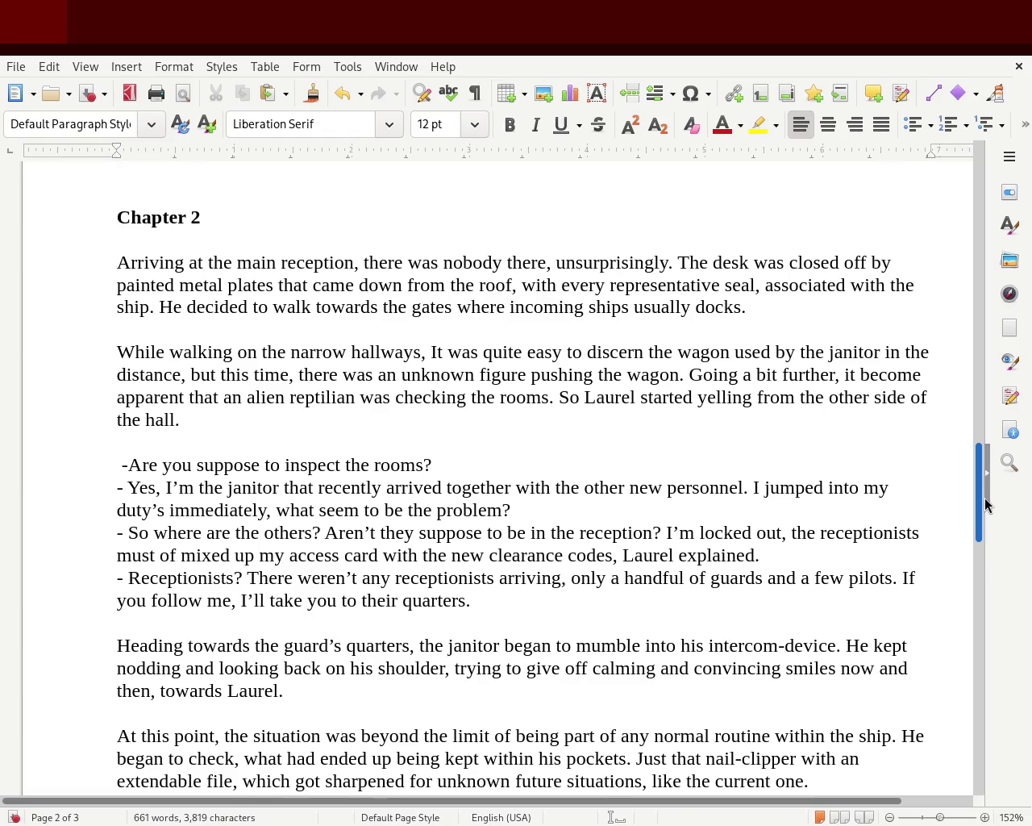
pyautogui.moveTo(985, 504); pyautogui.dragTo(992, 657)
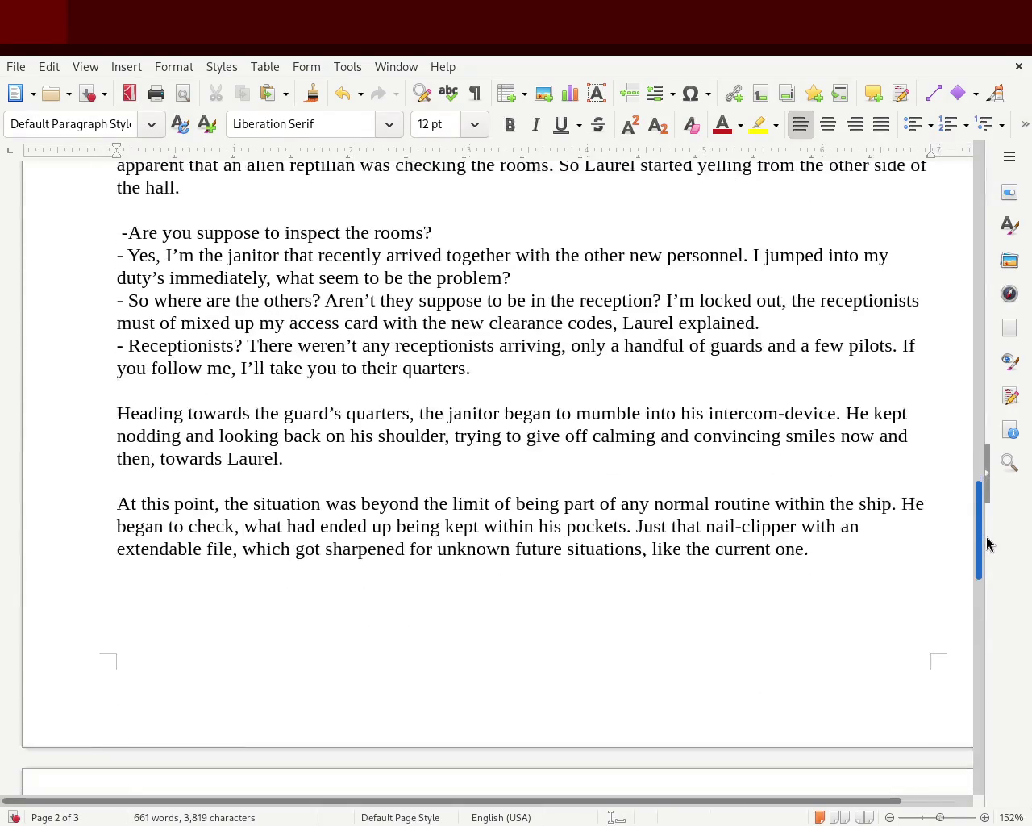
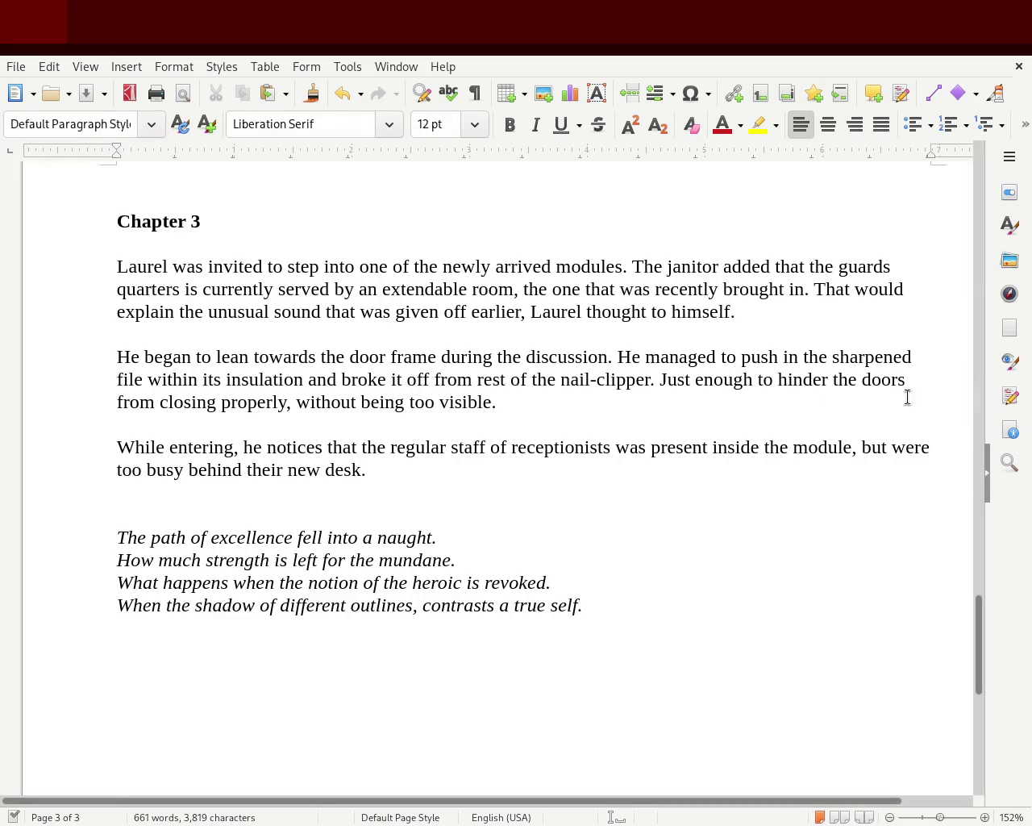
# - Scroll through the manuscript, reviewing the Chapter 1 text and the subtitle
pyautogui.moveTo(979, 653); pyautogui.dragTo(976, 544)
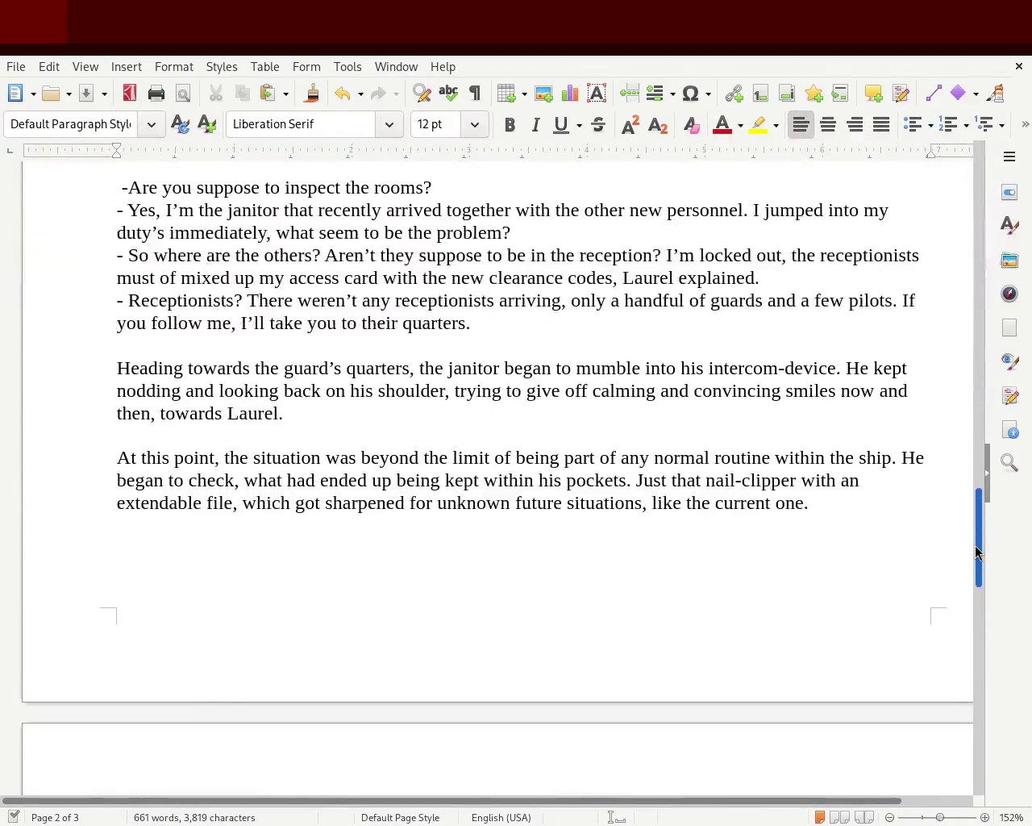
pyautogui.moveTo(975, 544)
pyautogui.mouseDown()
pyautogui.moveTo(953, 398)
pyautogui.moveTo(952, 204)
pyautogui.mouseUp()
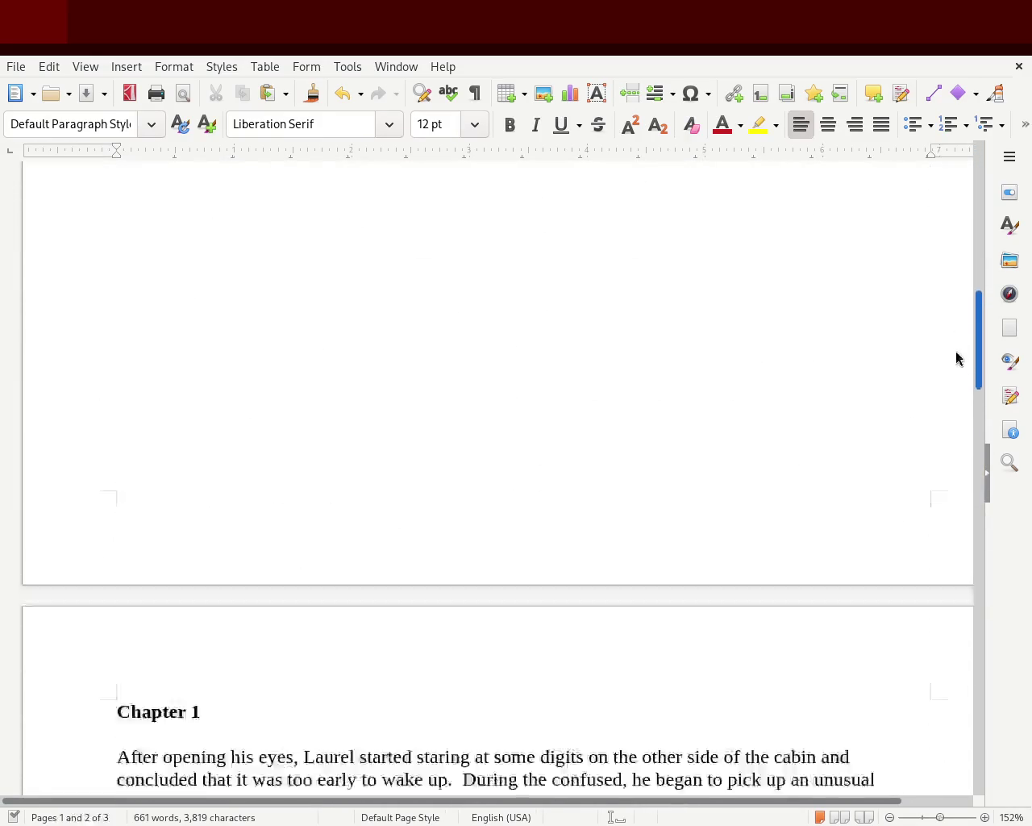
pyautogui.moveTo(952, 204); pyautogui.dragTo(958, 415)
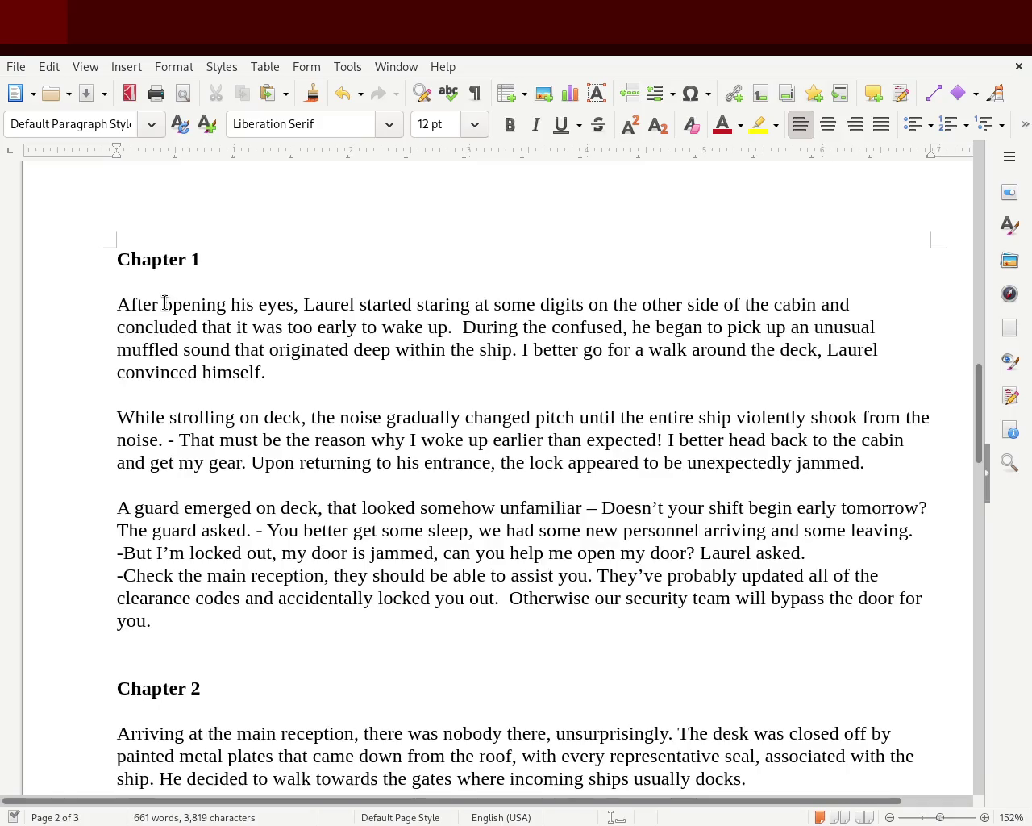
pyautogui.moveTo(138, 237); pyautogui.dragTo(355, 620)
pyautogui.click(396, 613)
pyautogui.moveTo(979, 437)
pyautogui.mouseDown()
pyautogui.moveTo(984, 239)
pyautogui.moveTo(984, 451)
pyautogui.mouseUp()
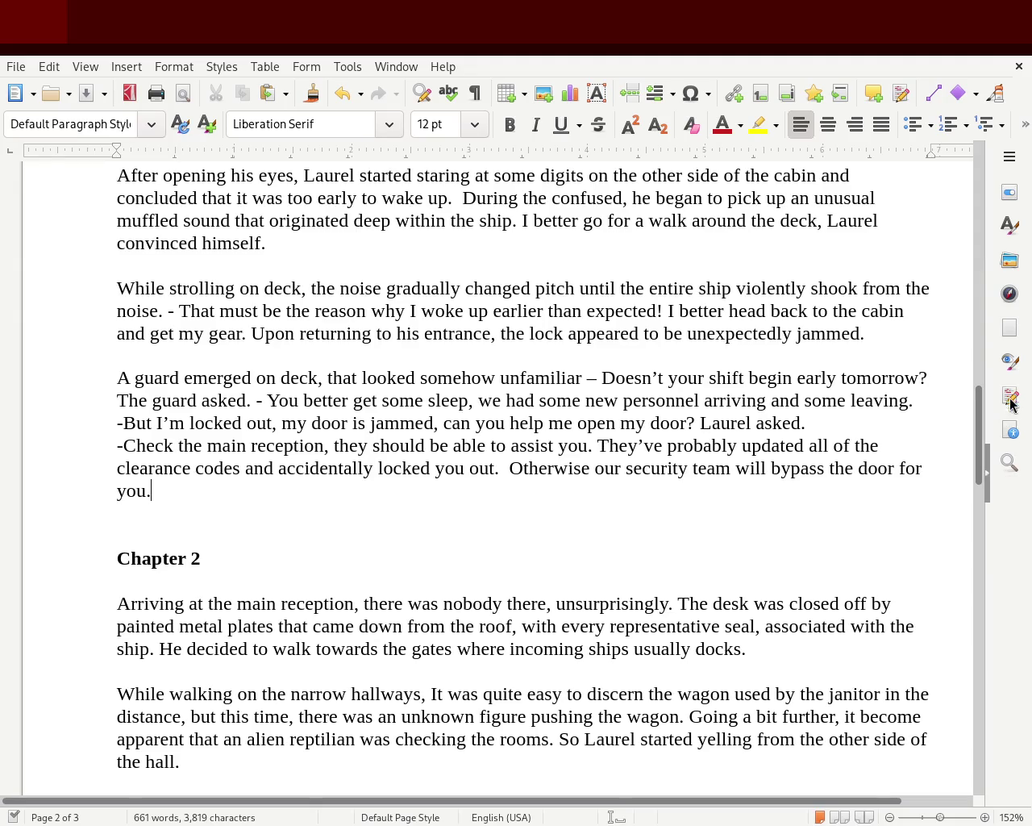
pyautogui.moveTo(977, 427); pyautogui.dragTo(977, 474)
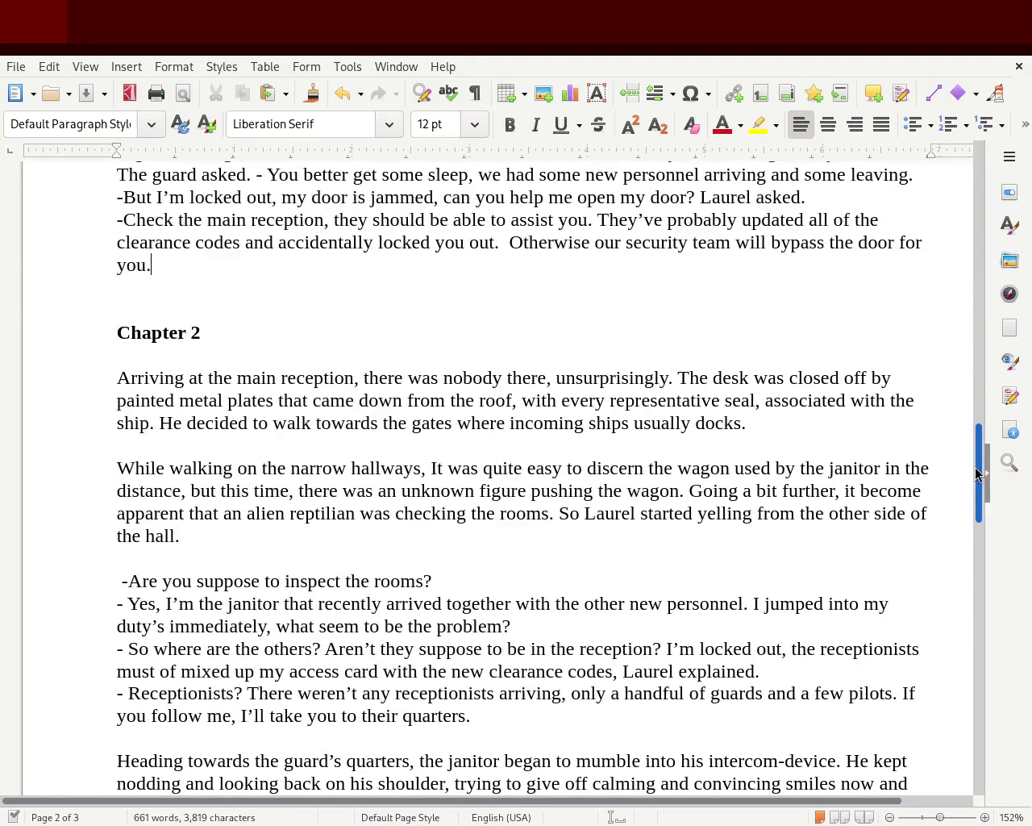
pyautogui.moveTo(977, 474)
pyautogui.mouseDown()
pyautogui.moveTo(959, 200)
pyautogui.moveTo(974, 409)
pyautogui.mouseUp()
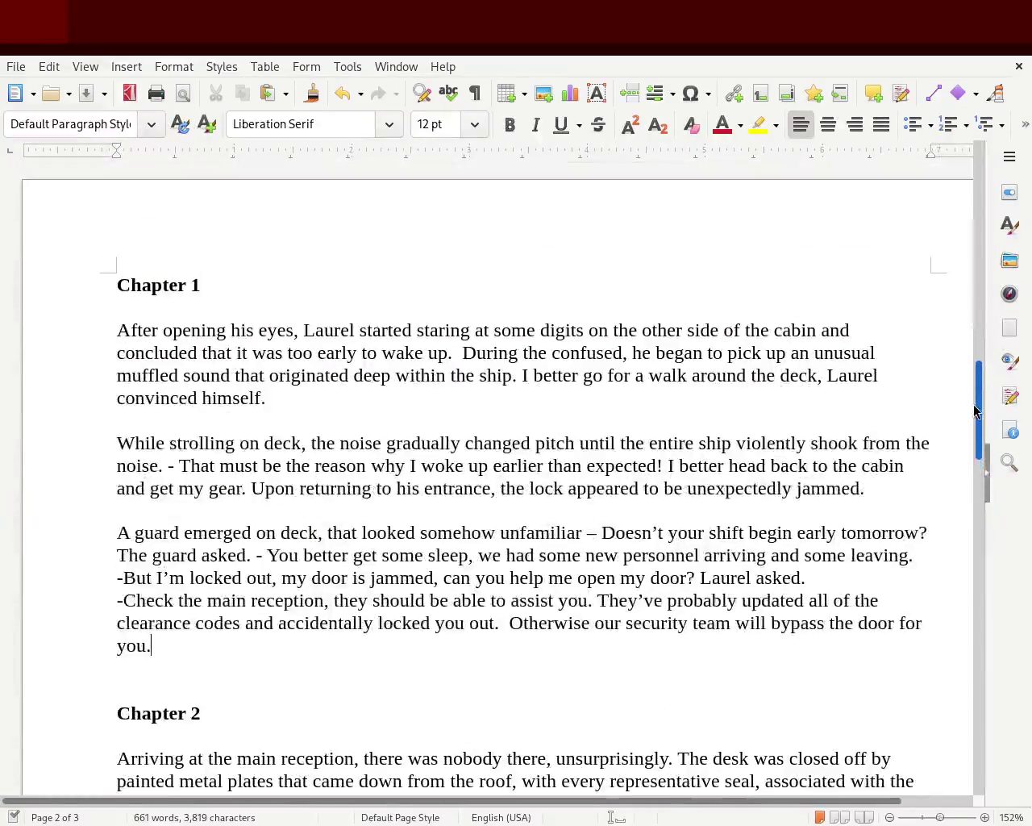
pyautogui.moveTo(973, 409)
pyautogui.mouseDown()
pyautogui.moveTo(967, 540)
pyautogui.moveTo(987, 213)
pyautogui.moveTo(962, 145)
pyautogui.mouseUp()
pyautogui.moveTo(675, 500); pyautogui.dragTo(813, 500)
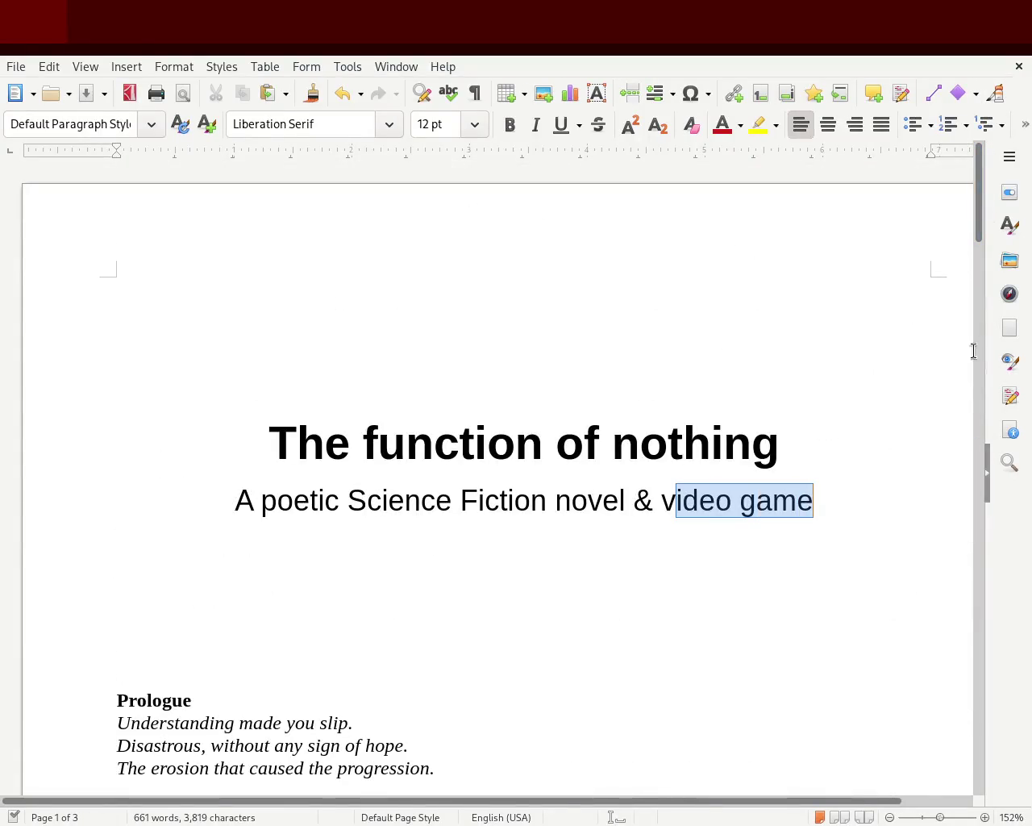
pyautogui.moveTo(981, 205)
pyautogui.mouseDown()
pyautogui.moveTo(952, 665)
pyautogui.moveTo(955, 605)
pyautogui.moveTo(953, 631)
pyautogui.mouseUp()
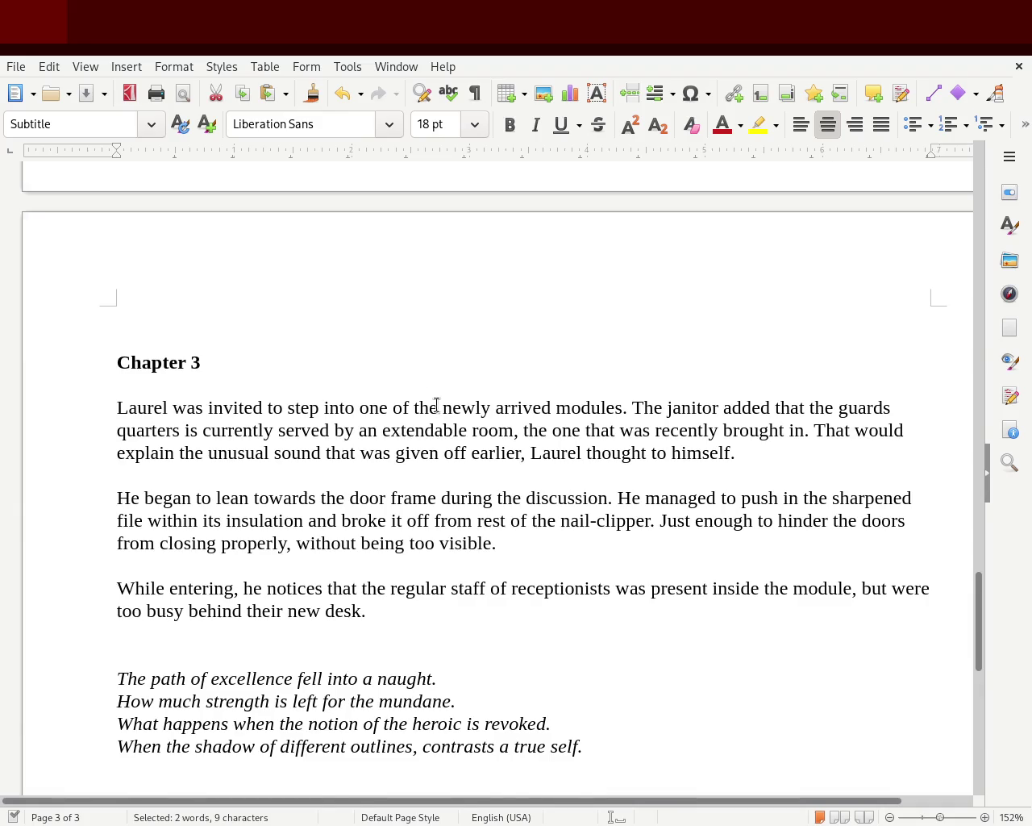
pyautogui.click(510, 432)
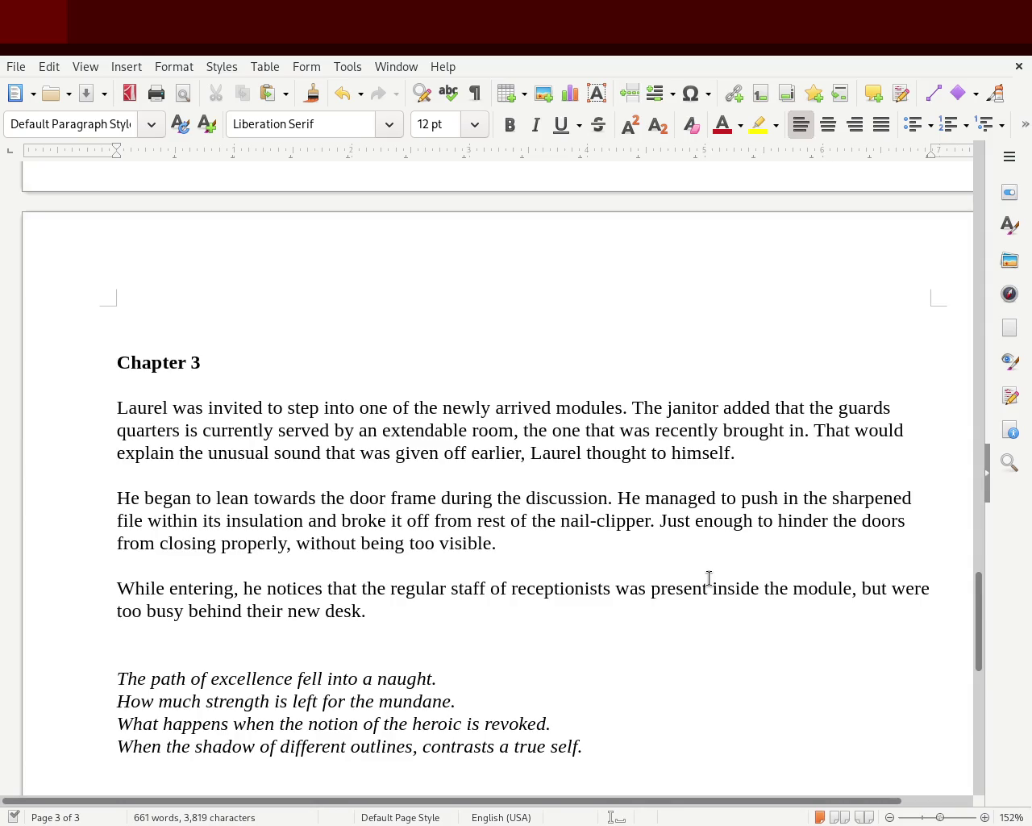
# - Delete the extra s so Chapter 3 reads 'hinder the door from closing properly'
pyautogui.click(898, 520)
pyautogui.press('Delete')
pyautogui.moveTo(981, 603); pyautogui.dragTo(983, 642)
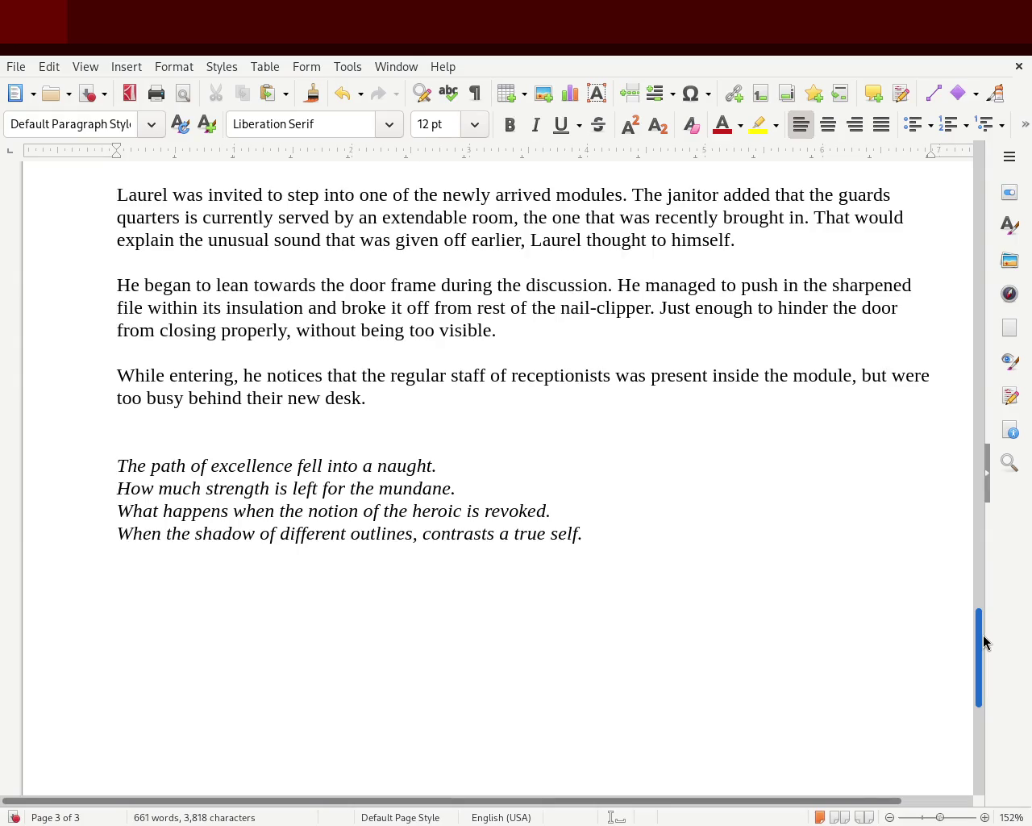
pyautogui.moveTo(983, 635)
pyautogui.mouseDown()
pyautogui.moveTo(996, 603)
pyautogui.moveTo(993, 495)
pyautogui.moveTo(1001, 625)
pyautogui.moveTo(1005, 466)
pyautogui.moveTo(1004, 481)
pyautogui.mouseUp()
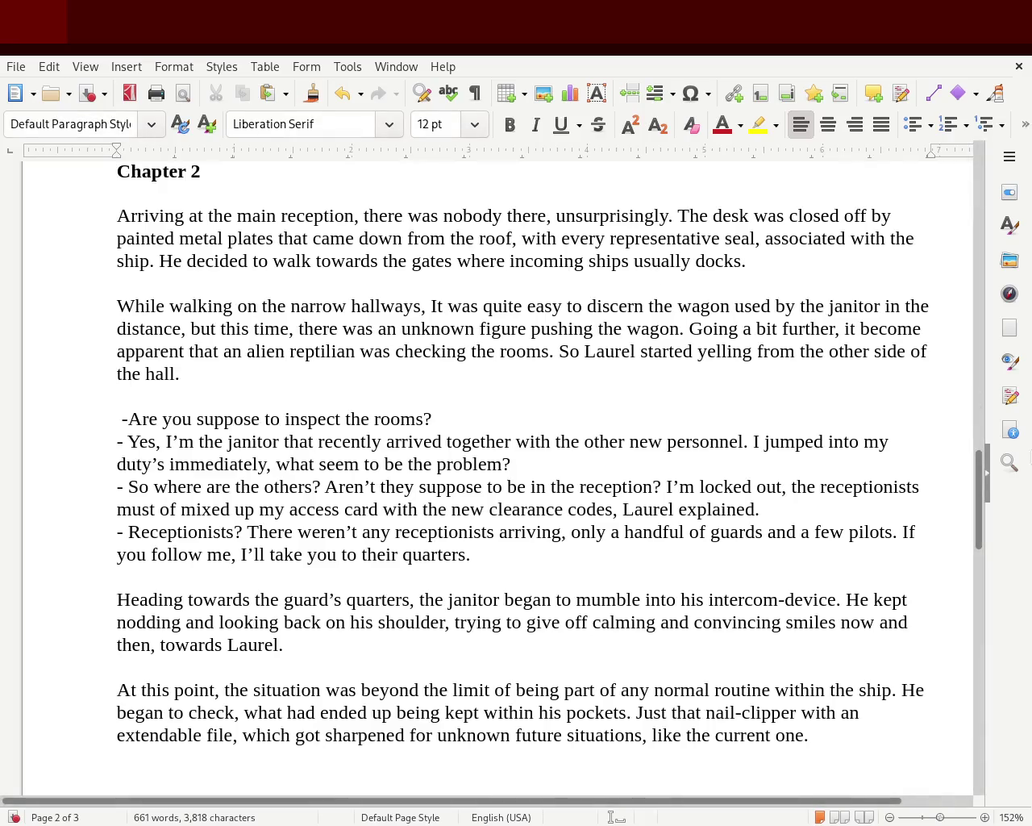
# - Scroll to Chapter 1 on page 2 to review its dash-led dialogue paragraphs
pyautogui.moveTo(979, 484)
pyautogui.mouseDown()
pyautogui.moveTo(972, 126)
pyautogui.moveTo(970, 418)
pyautogui.mouseUp()
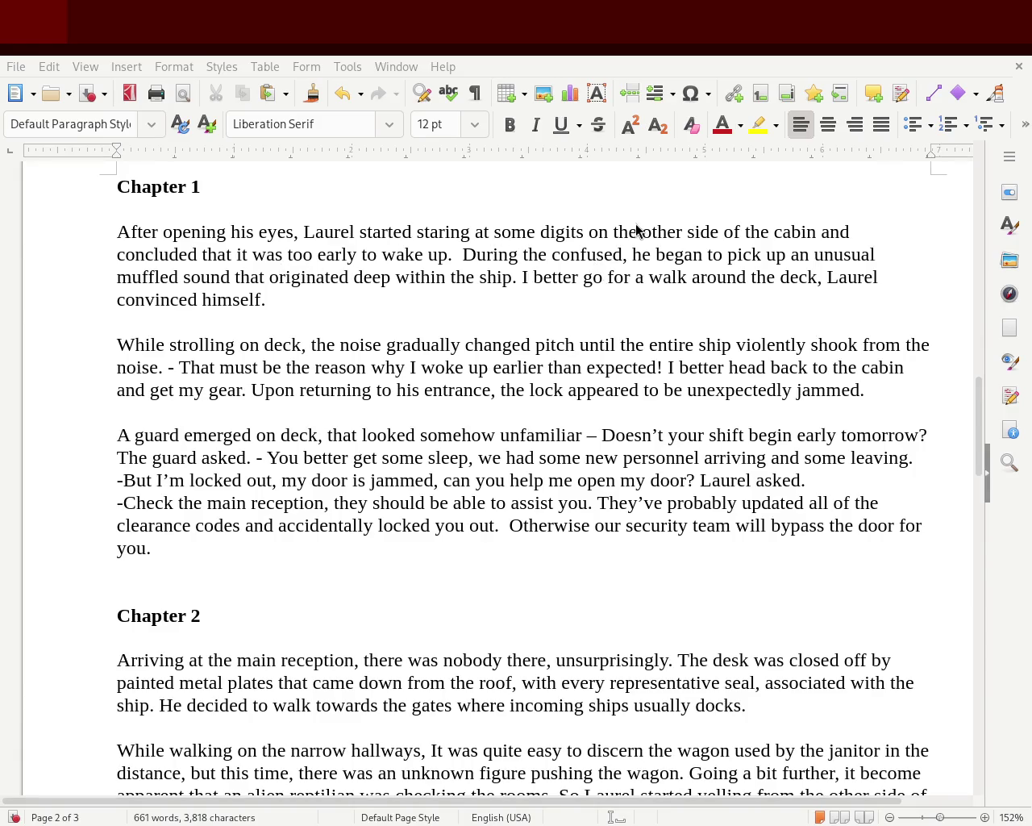
# - Remove the blank lines in Chapter 1 and tab-indent the 'While strolling' and 'A guard emerged' paragraphs
pyautogui.press('Down')
pyautogui.press('Delete')
pyautogui.press('Tab')
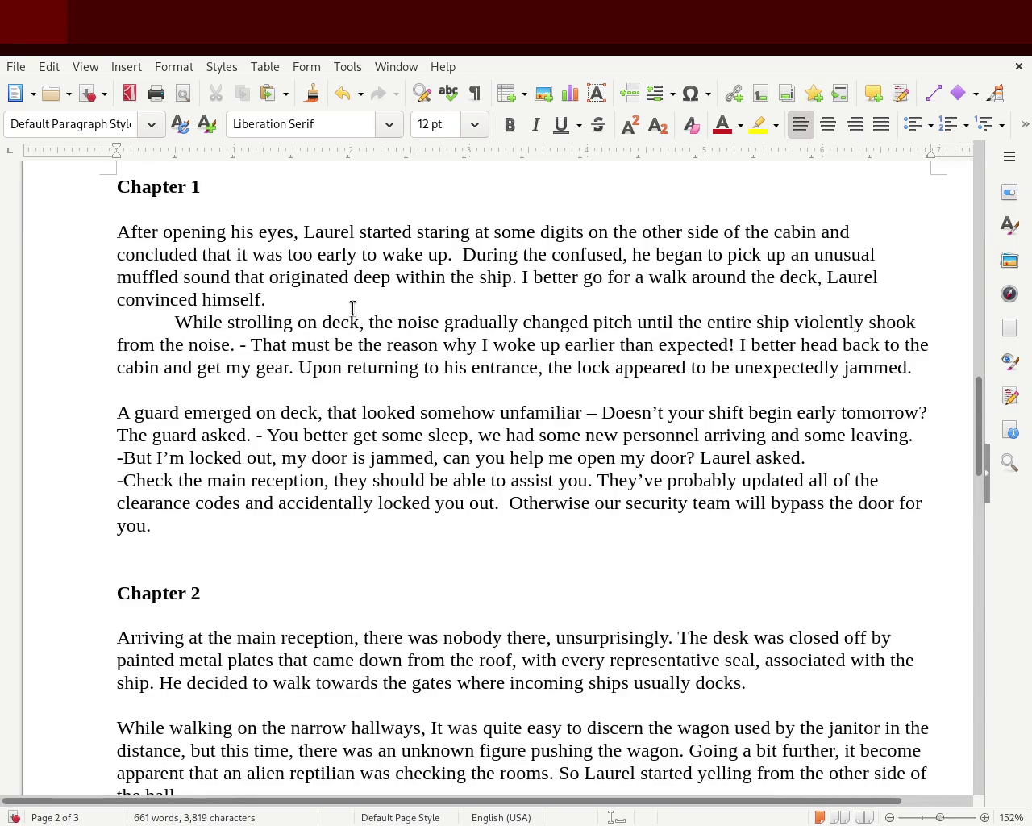
pyautogui.press('Down')
pyautogui.press('Down')
pyautogui.press('Down')
pyautogui.press('Delete')
pyautogui.press('Tab')
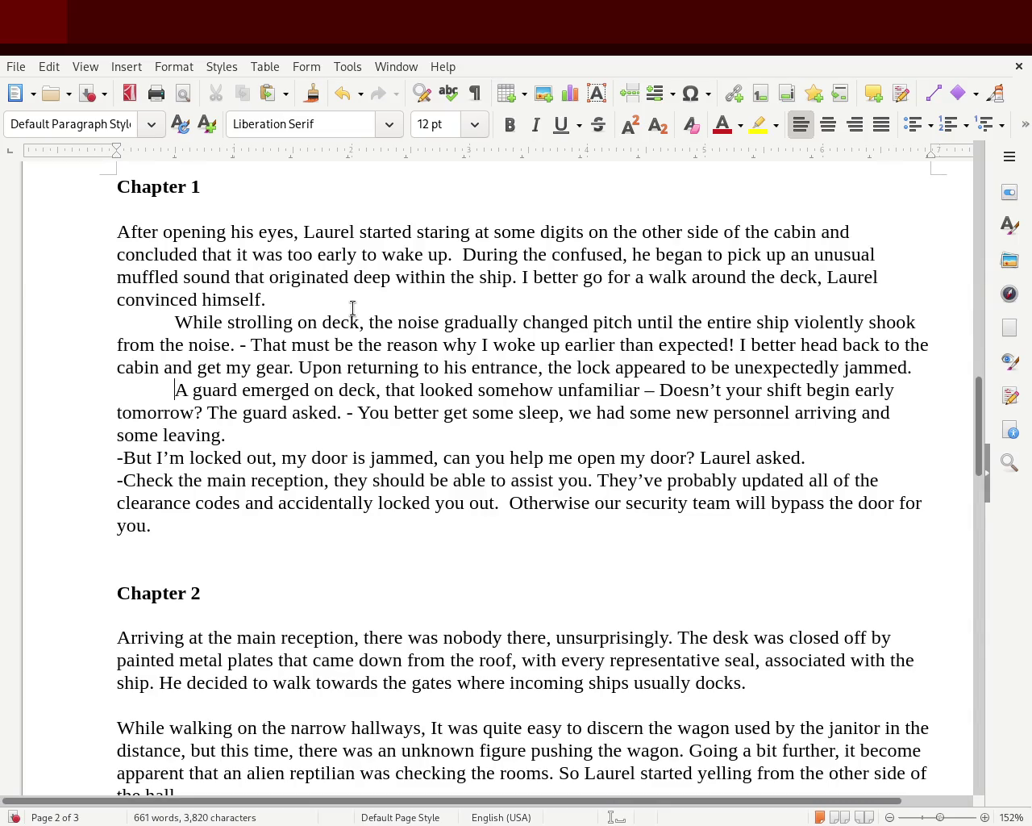
pyautogui.press('BackSpace')
pyautogui.press('Tab')
pyautogui.press('BackSpace')
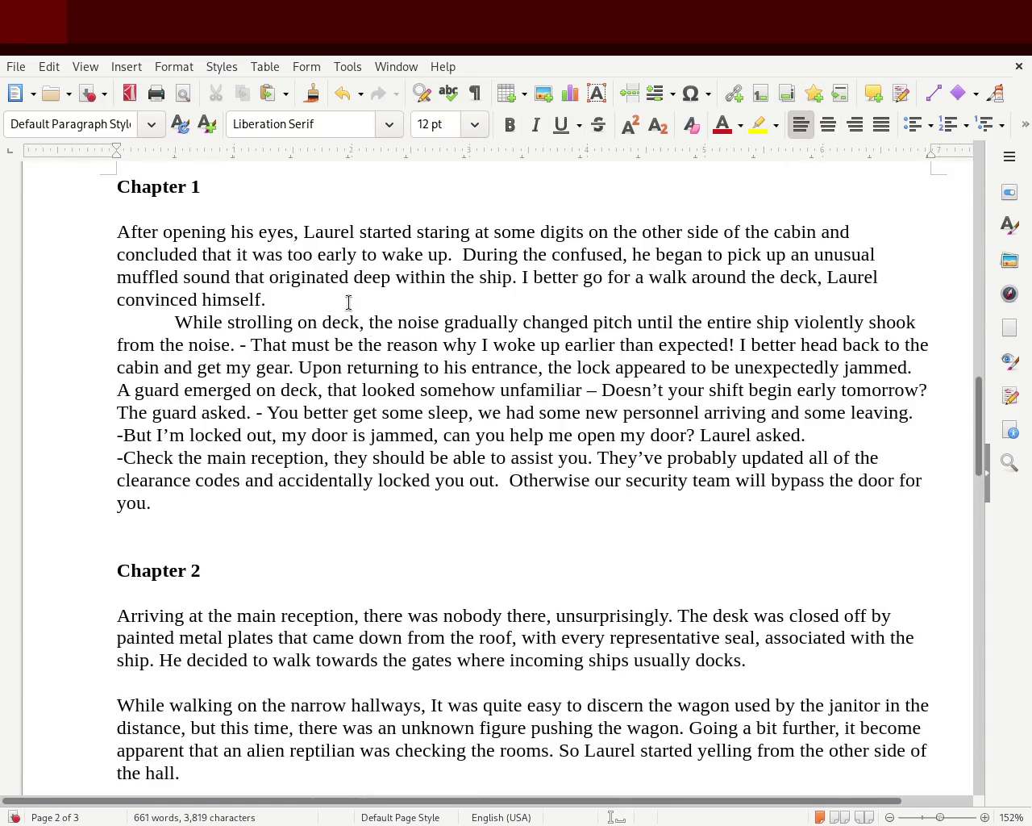
pyautogui.press('Tab')
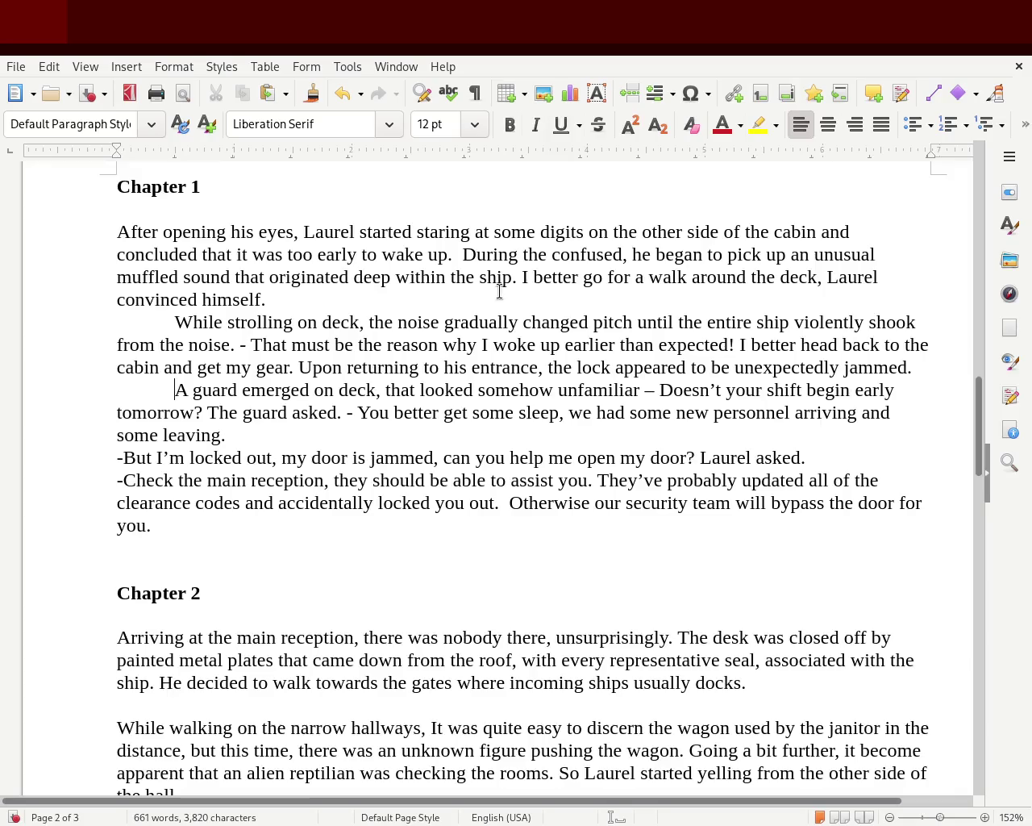
pyautogui.doubleClick(585, 251)
# - Replace 'confused' with 'functions' and italicize 'I better go for a walk around the deck'
pyautogui.write('functions')
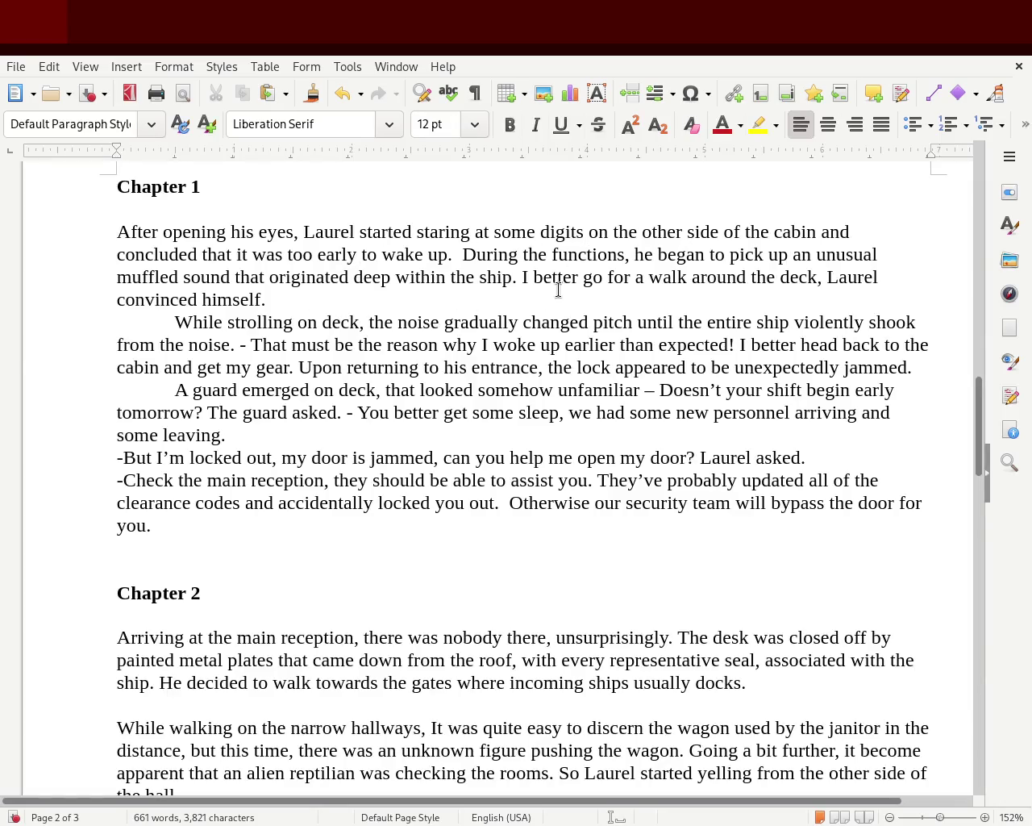
pyautogui.click(521, 278)
pyautogui.moveTo(521, 278); pyautogui.dragTo(603, 277)
pyautogui.click(523, 277)
pyautogui.moveTo(522, 278); pyautogui.dragTo(817, 279)
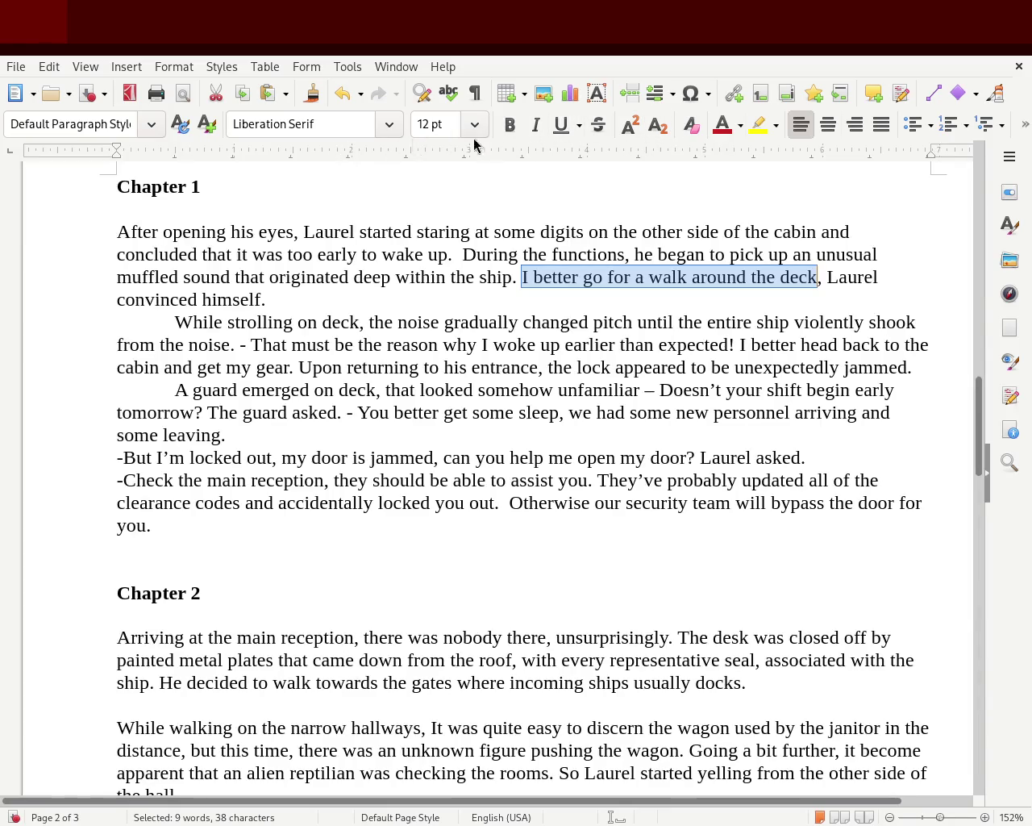
pyautogui.click(535, 125)
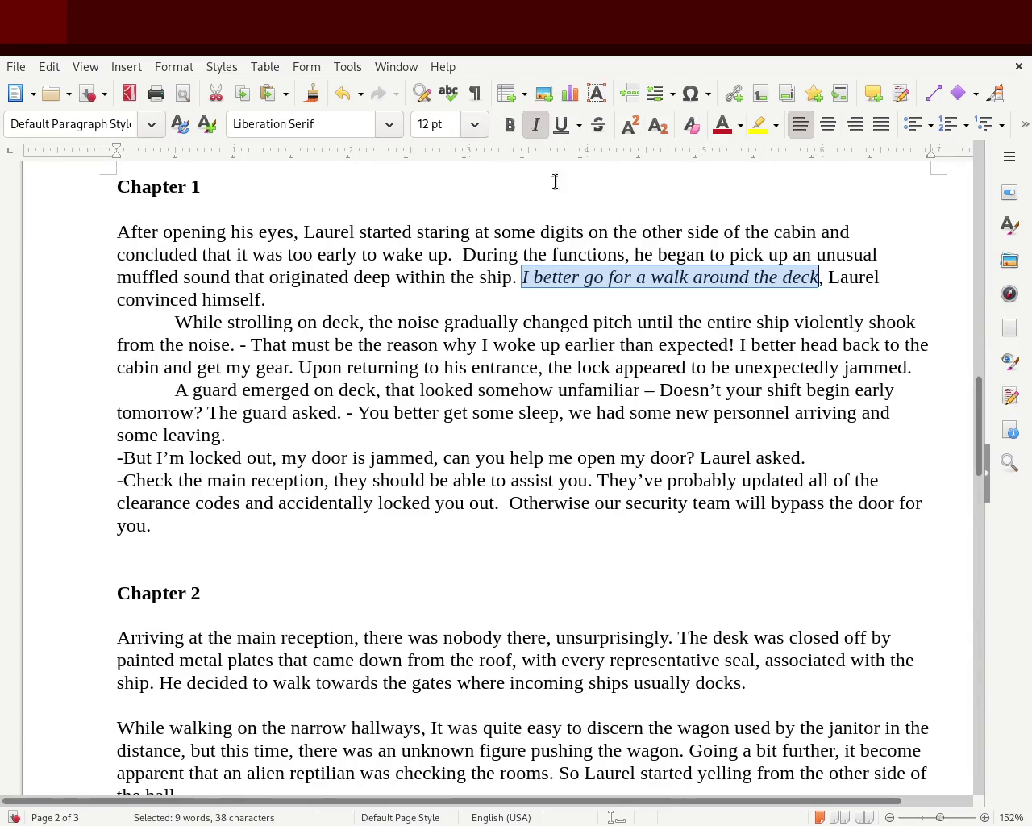
pyautogui.click(579, 322)
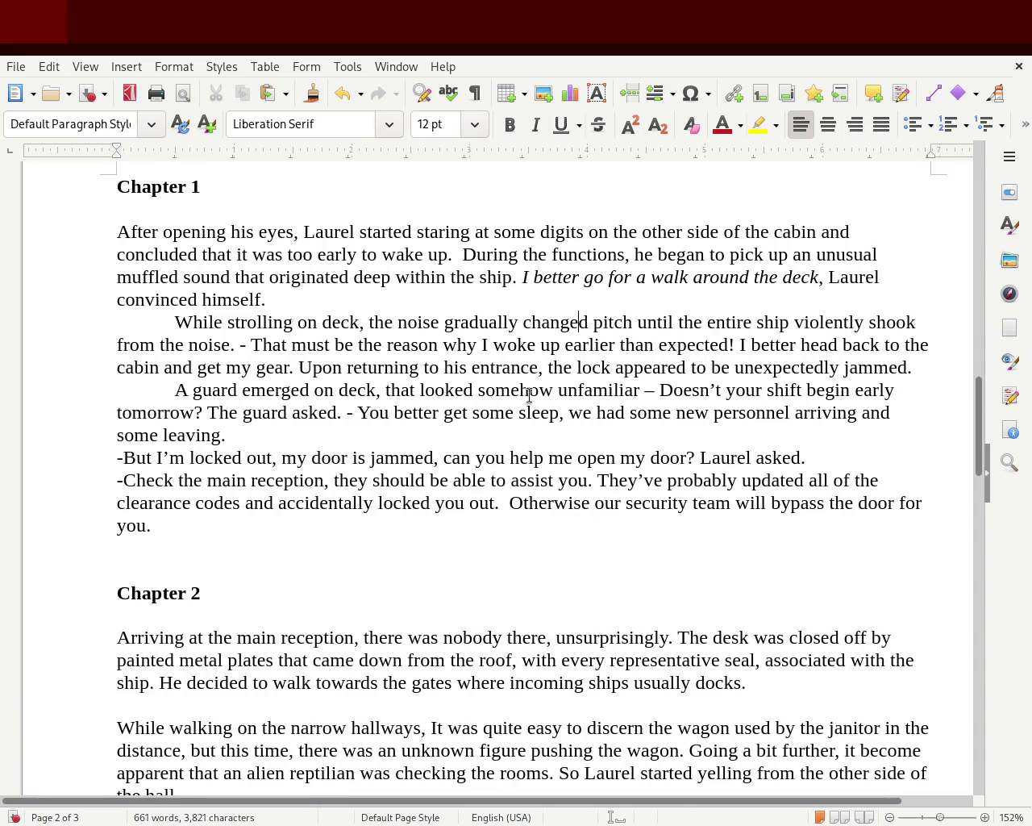
pyautogui.click(254, 345)
# - Delete the dash before the 'That must be the reason…' thought and make the whole thought italic
pyautogui.moveTo(255, 343); pyautogui.dragTo(718, 345)
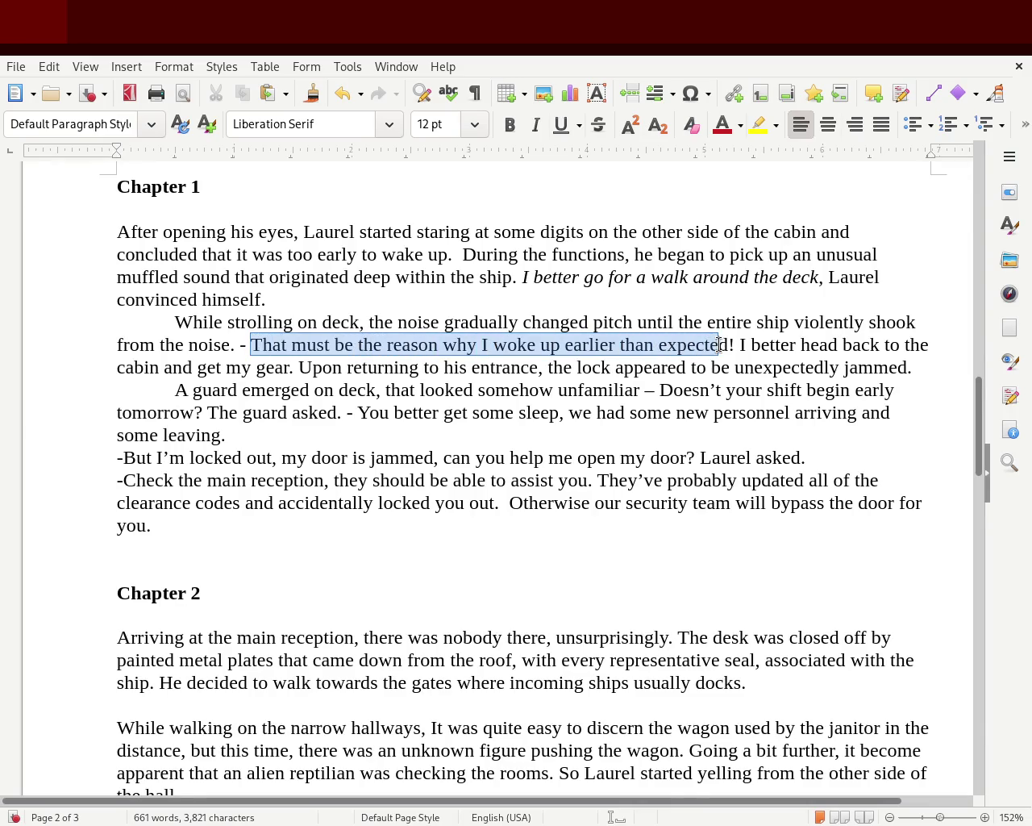
pyautogui.moveTo(718, 345); pyautogui.dragTo(725, 344)
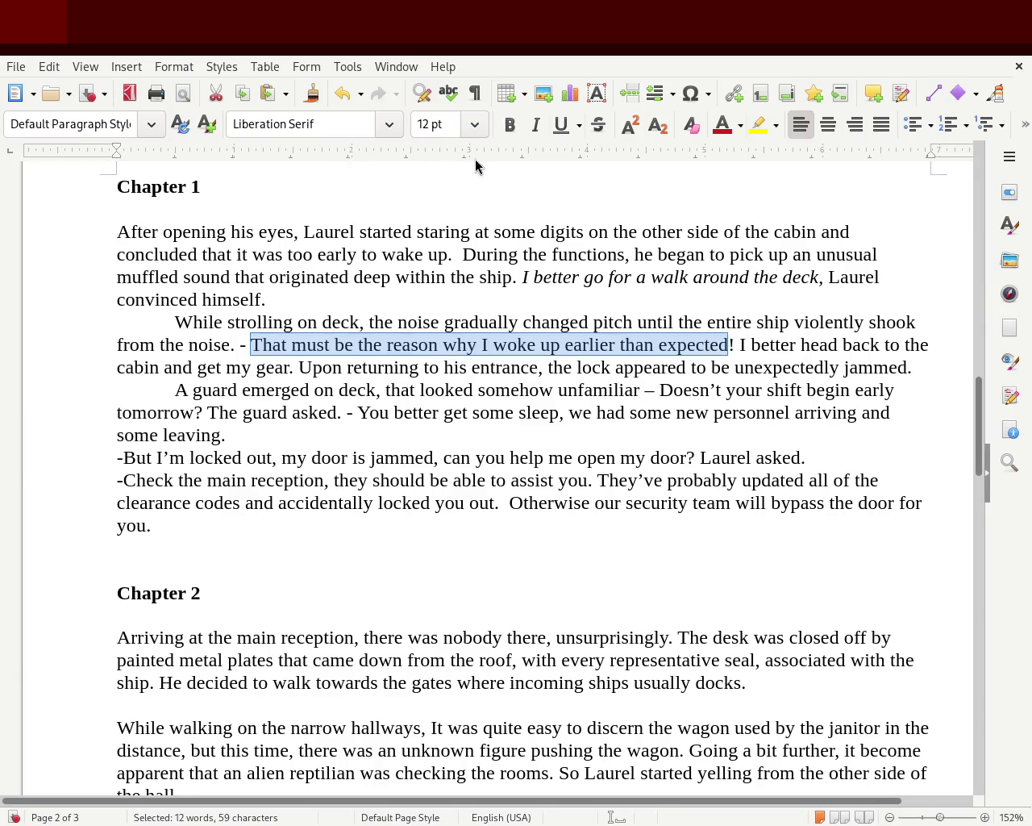
pyautogui.click(536, 124)
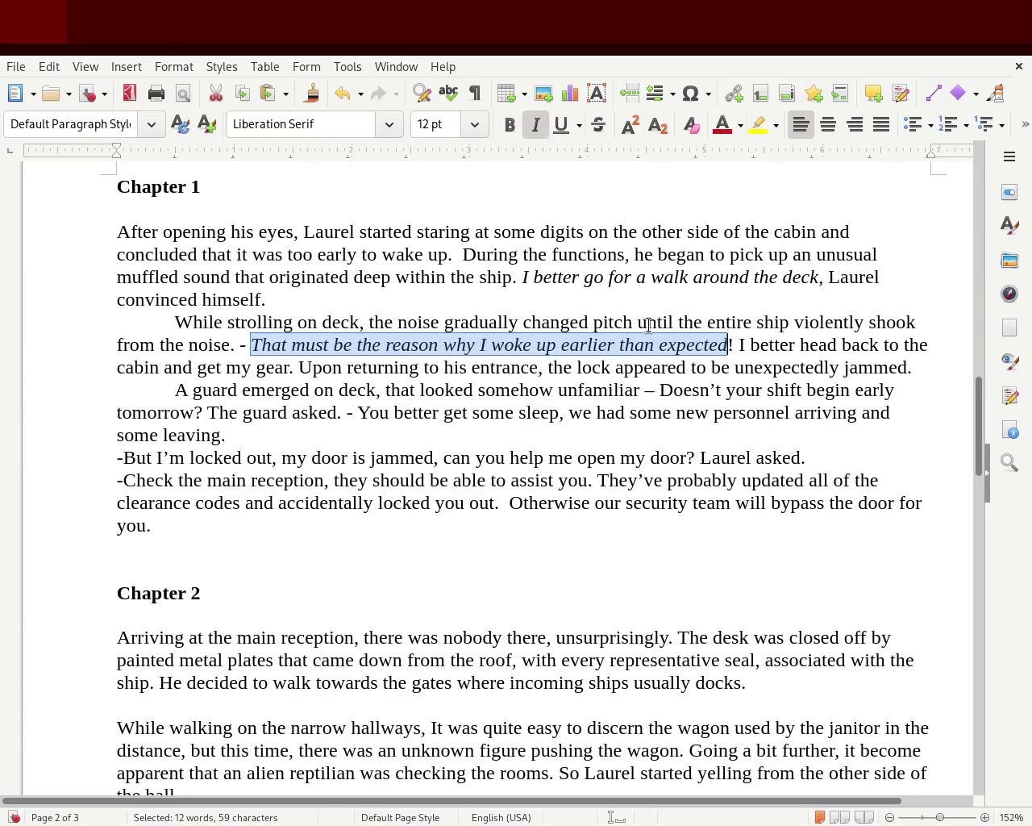
pyautogui.click(649, 325)
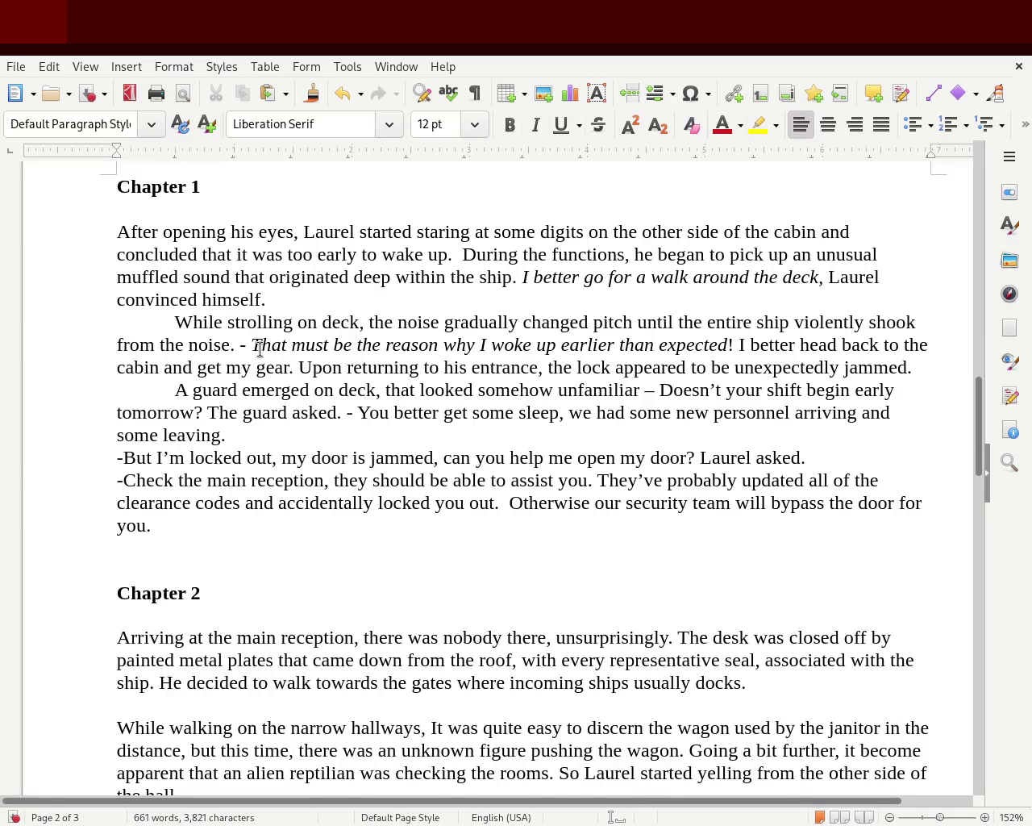
pyautogui.moveTo(259, 346)
pyautogui.mouseDown()
pyautogui.moveTo(422, 355)
pyautogui.moveTo(285, 373)
pyautogui.mouseUp()
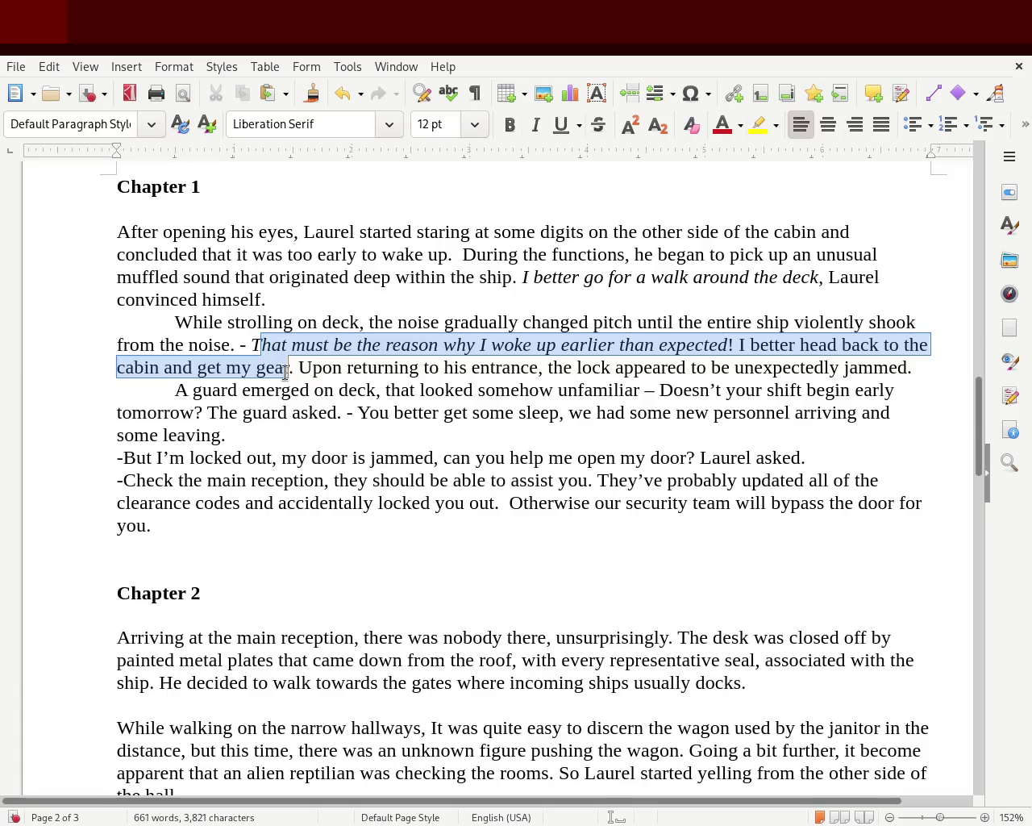
pyautogui.click(269, 384)
pyautogui.click(250, 344)
pyautogui.press('BackSpace')
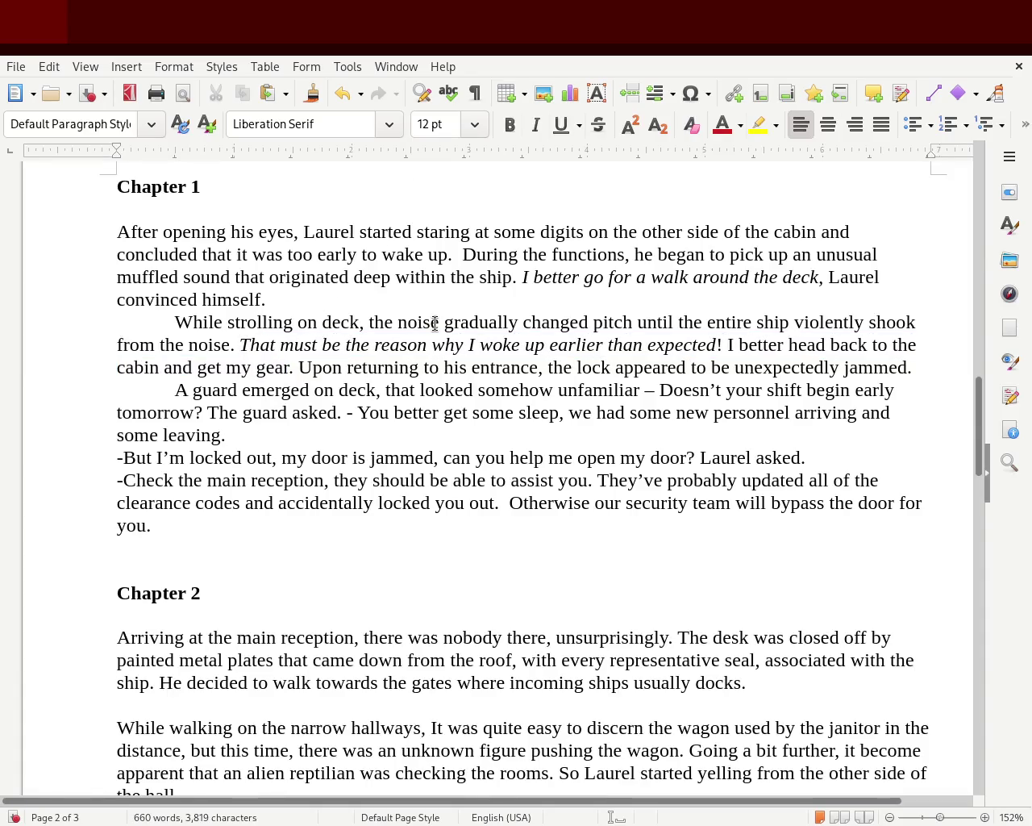
pyautogui.moveTo(247, 345)
pyautogui.mouseDown()
pyautogui.moveTo(262, 383)
pyautogui.moveTo(289, 368)
pyautogui.mouseUp()
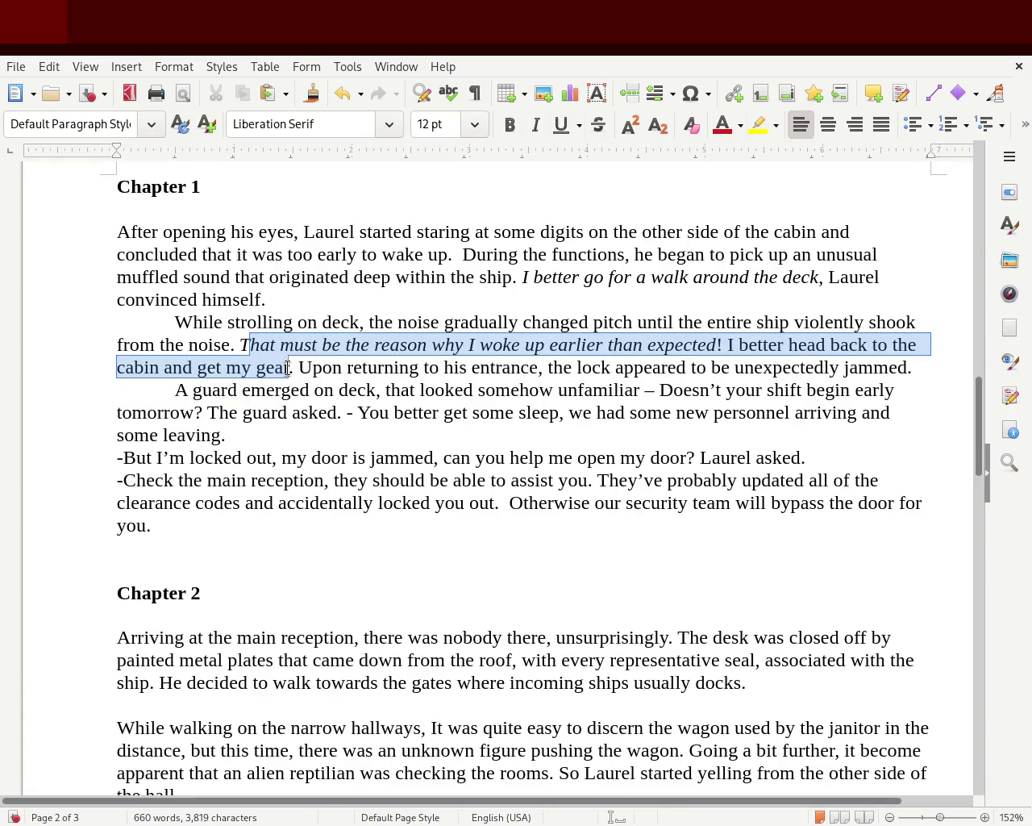
pyautogui.click(535, 126)
pyautogui.click(440, 366)
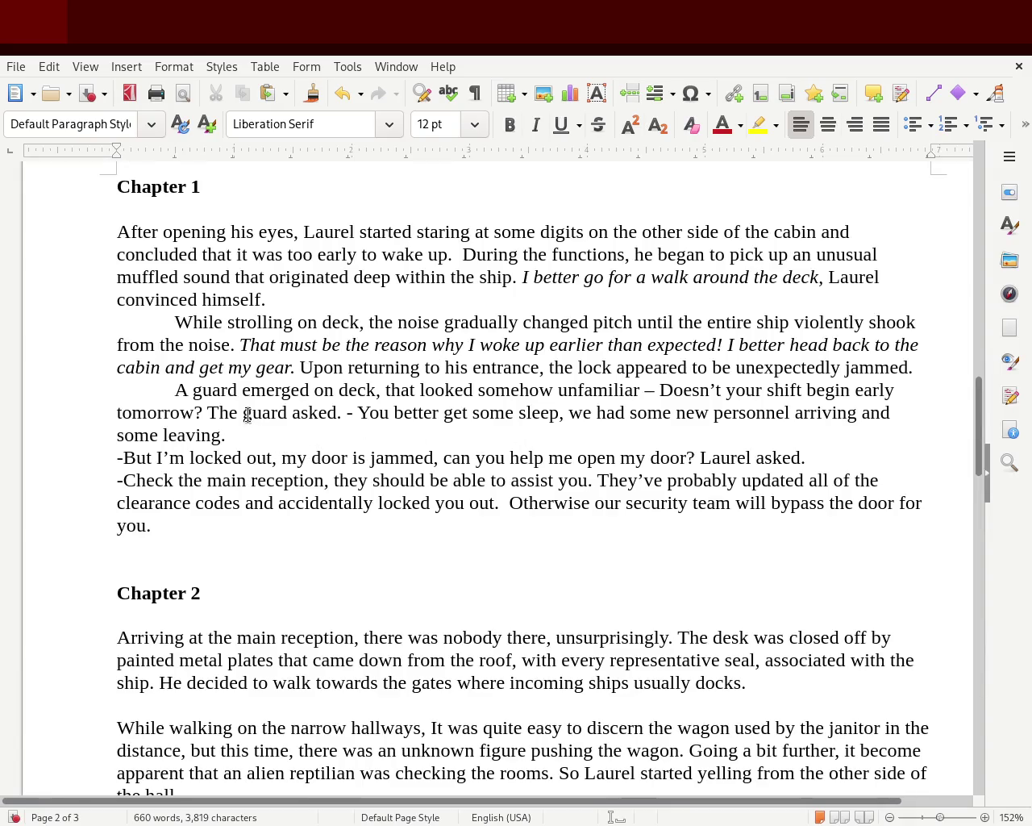
# - Separate the following paragraphs with blank lines and remove their tab indents
pyautogui.click(274, 302)
pyautogui.press('Return')
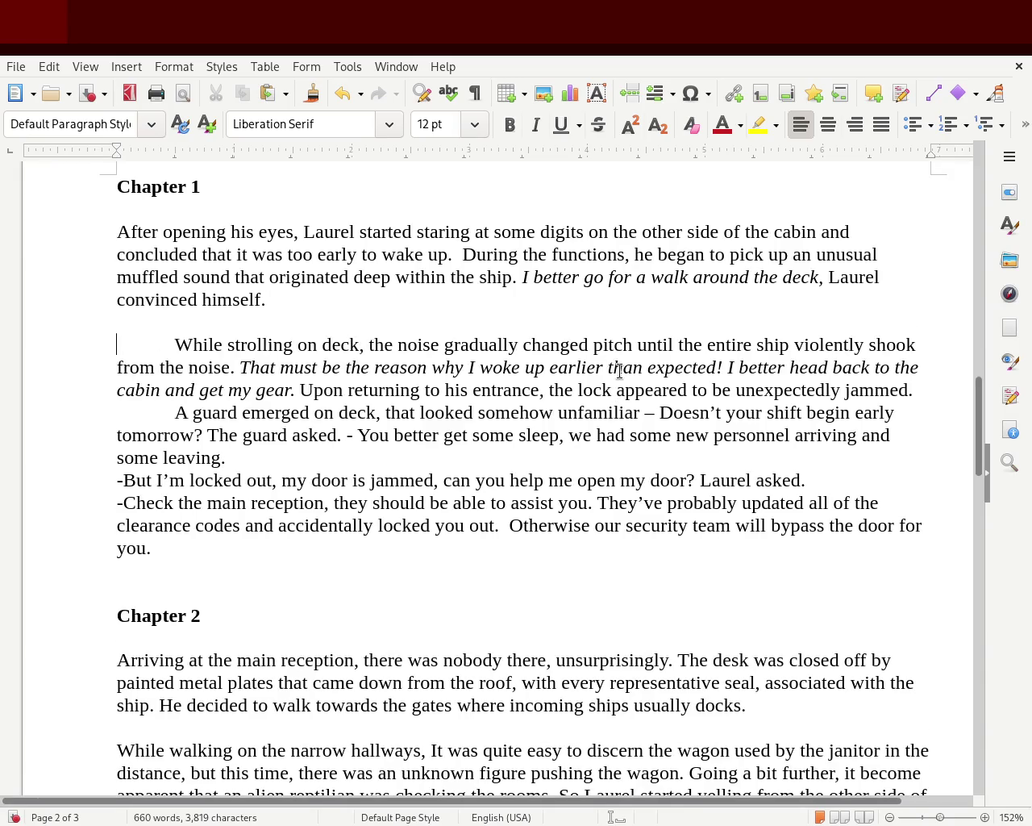
pyautogui.press('Delete')
pyautogui.press('Delete')
pyautogui.press('Return')
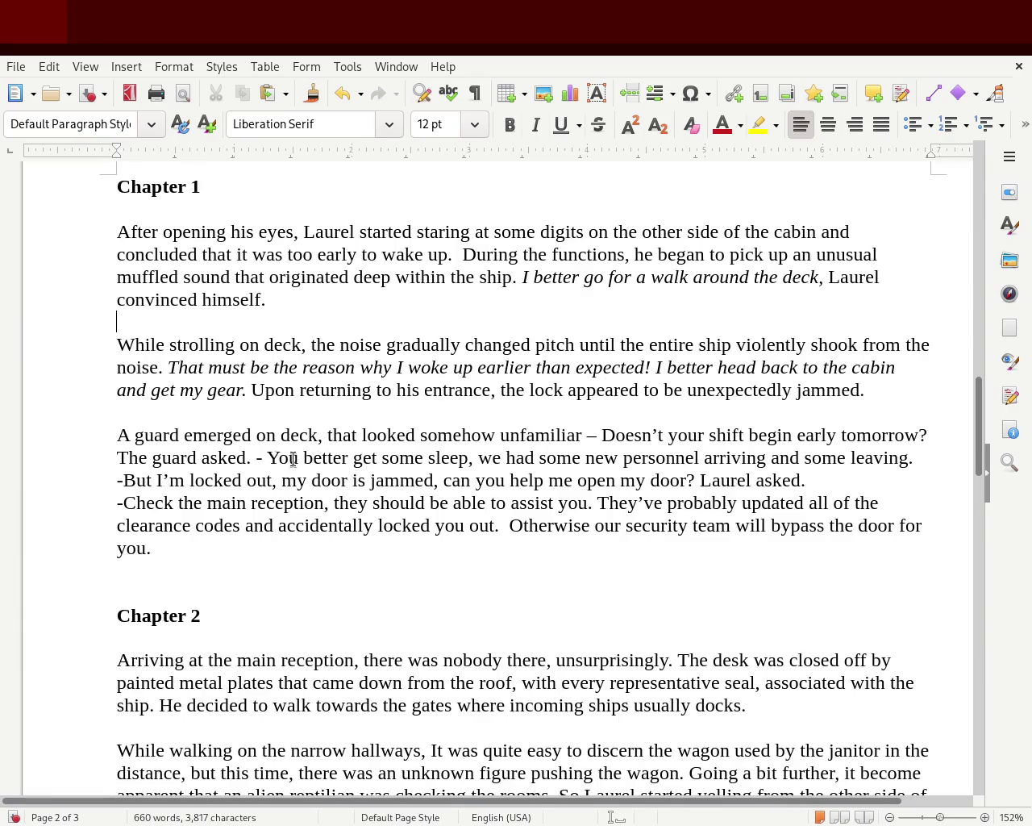
# - Replace the dash after 'unfamiliar' with a full stop and put the guard's question in quotes
pyautogui.click(603, 437)
pyautogui.press('BackSpace')
pyautogui.press('BackSpace')
pyautogui.press('BackSpace')
pyautogui.write('. "')
pyautogui.press('Right')
pyautogui.press('Right')
pyautogui.press('Right')
pyautogui.press('Right')
pyautogui.press('Right')
pyautogui.press('Right')
pyautogui.press('Right')
pyautogui.press('Right')
pyautogui.press('Right')
pyautogui.press('Right')
pyautogui.press('Right')
pyautogui.write('"')
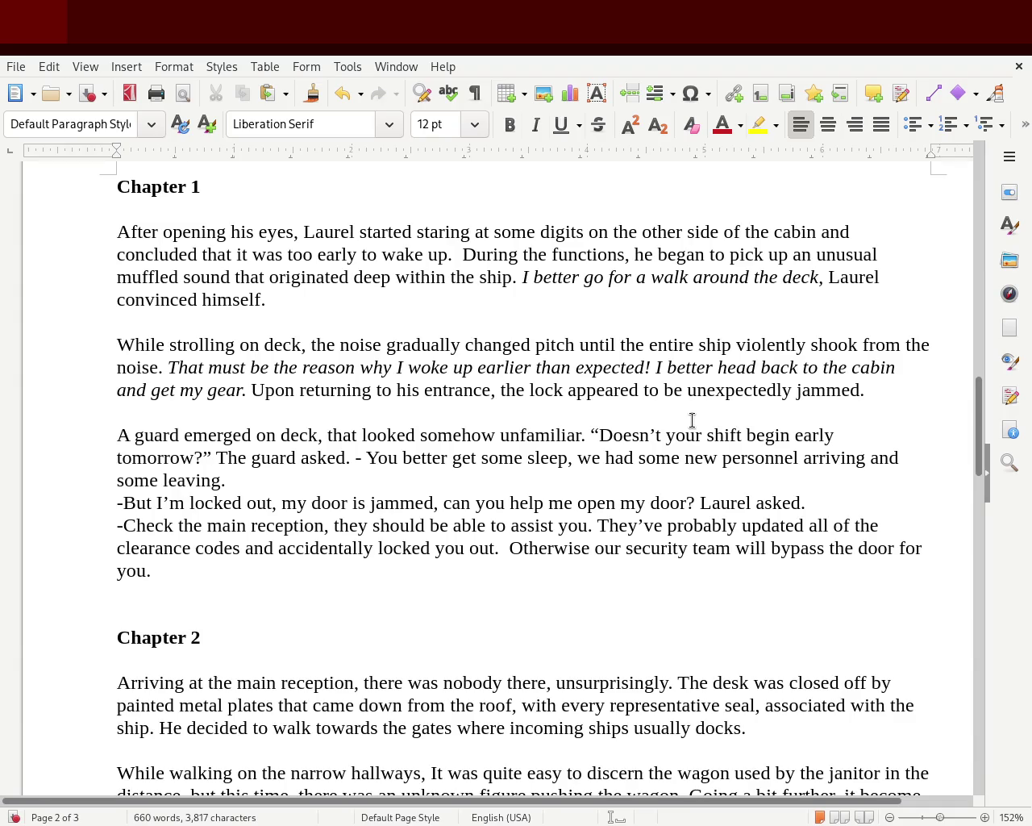
pyautogui.write('.')
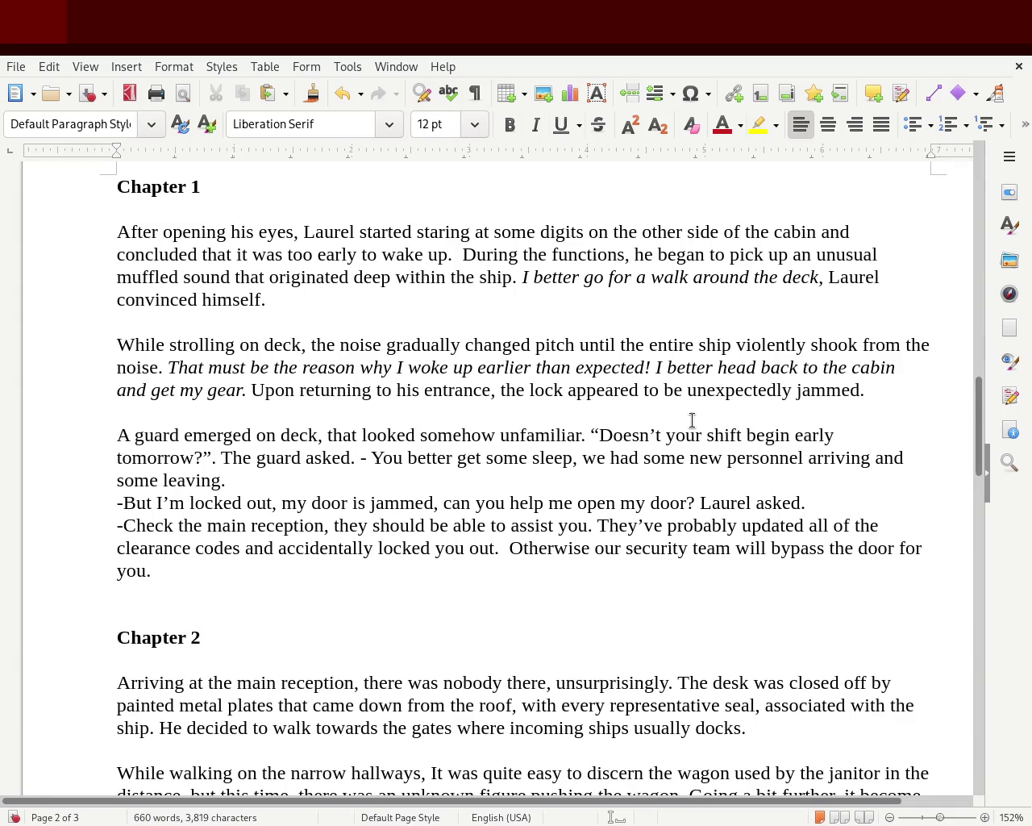
pyautogui.press('BackSpace')
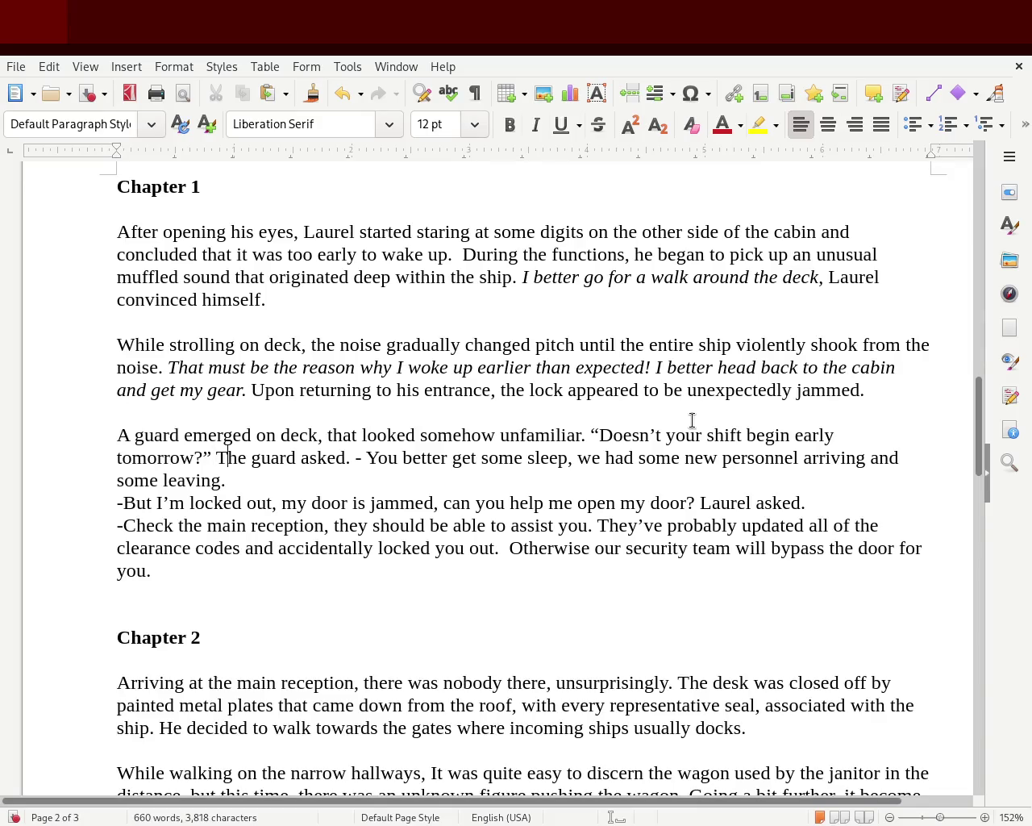
# - Remove the dash before 'You' and quote the guard's second line through 'some leaving'
pyautogui.press('Right')
pyautogui.press('Right')
pyautogui.press('Right')
pyautogui.press('Delete')
pyautogui.press('Delete')
pyautogui.write('"')
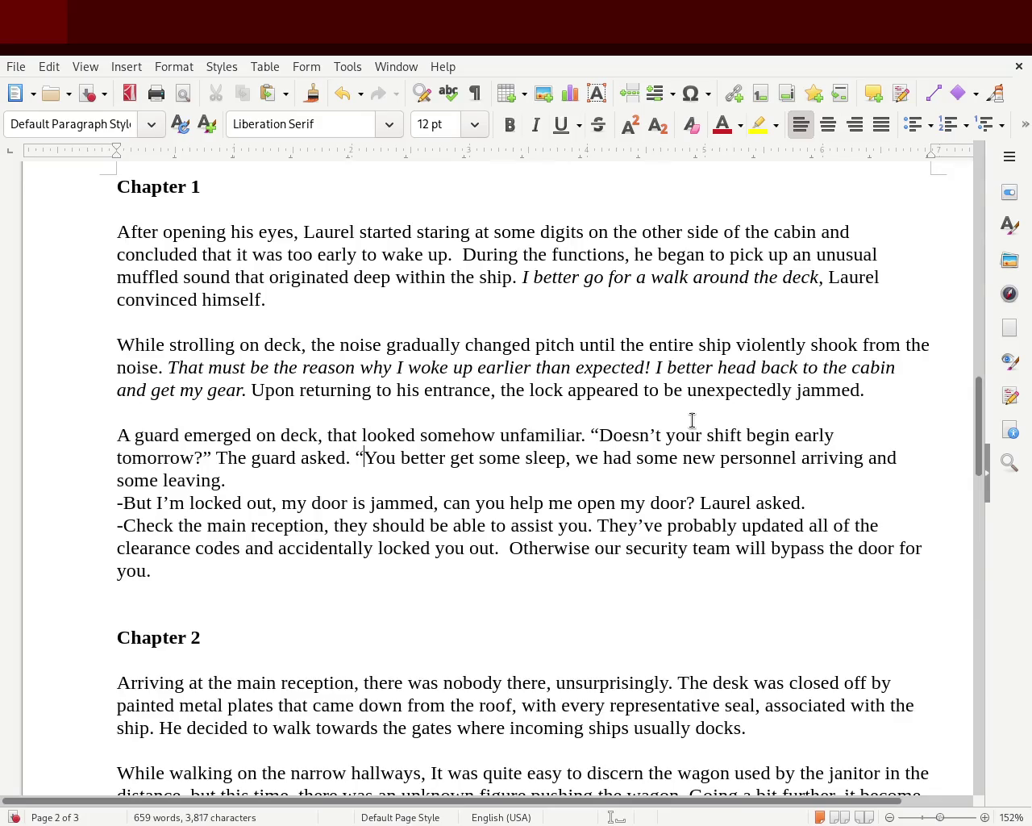
pyautogui.press('Right')
pyautogui.press('Right')
pyautogui.press('Right')
pyautogui.press('Right')
pyautogui.press('Right')
pyautogui.press('Right')
pyautogui.hotkey('ctrl', 'Right')
pyautogui.hotkey('ctrl', 'Right')
pyautogui.hotkey('ctrl', 'Right')
pyautogui.hotkey('ctrl', 'Right')
pyautogui.press('Left')
pyautogui.press('Left')
pyautogui.write('"')
# - Remove the blank line under the Chapter 1 heading and capitalize it as CHAPTER 1
pyautogui.click(172, 213)
pyautogui.hotkey('ctrl', 'b')
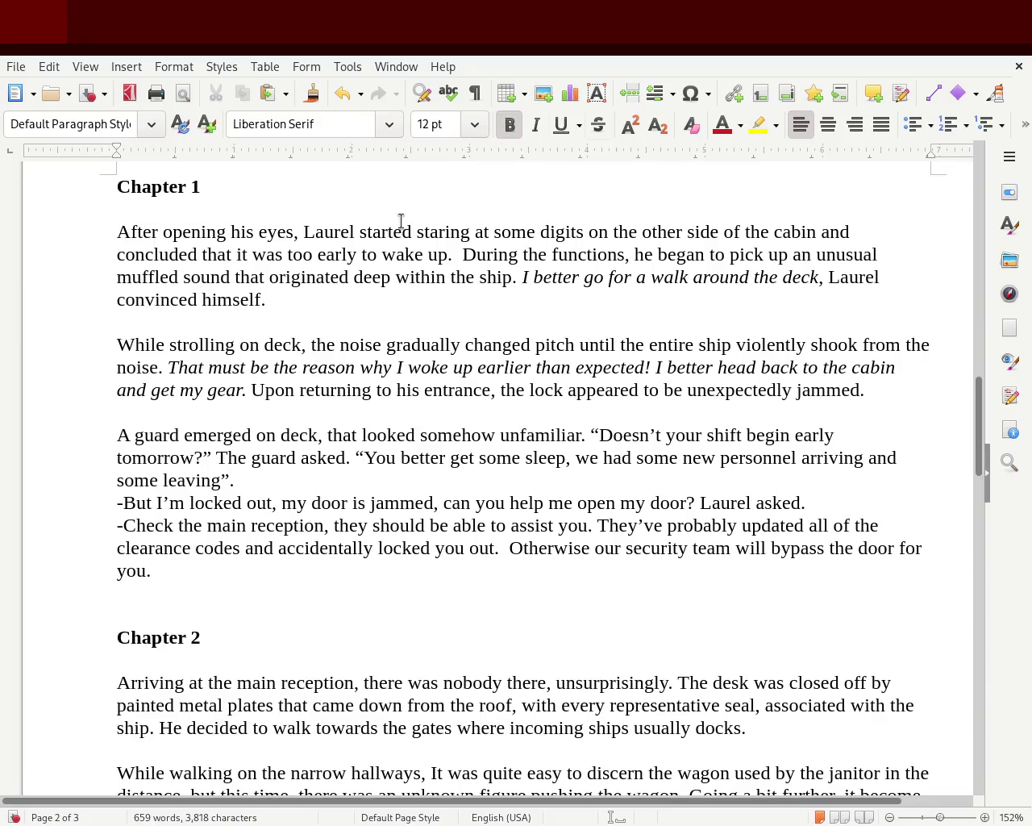
pyautogui.press('Delete')
pyautogui.press('Up')
pyautogui.press('Right')
pyautogui.press('Delete')
pyautogui.press('Delete')
pyautogui.press('Delete')
pyautogui.press('Delete')
pyautogui.press('Delete')
pyautogui.write('H')
pyautogui.press('Delete')
pyautogui.write('APTER')
pyautogui.press('BackSpace')
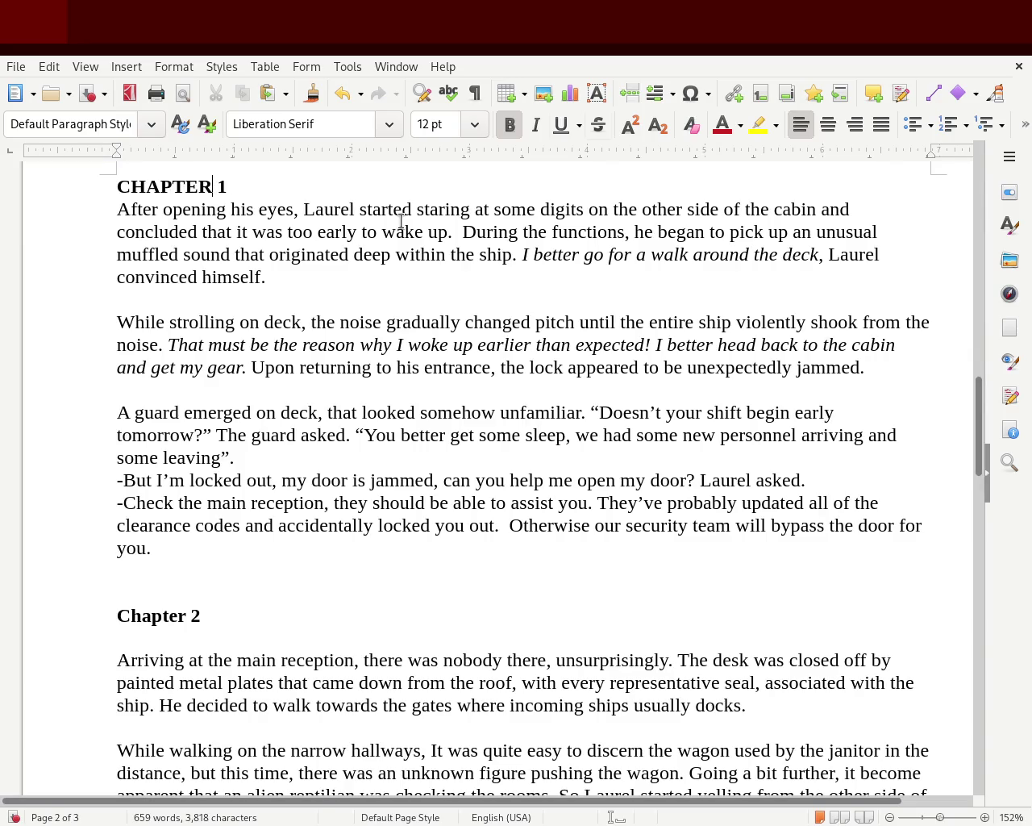
pyautogui.press('Down')
# - Retype the Prologue heading as PROLOGUE and save the manuscript
pyautogui.press('Up')
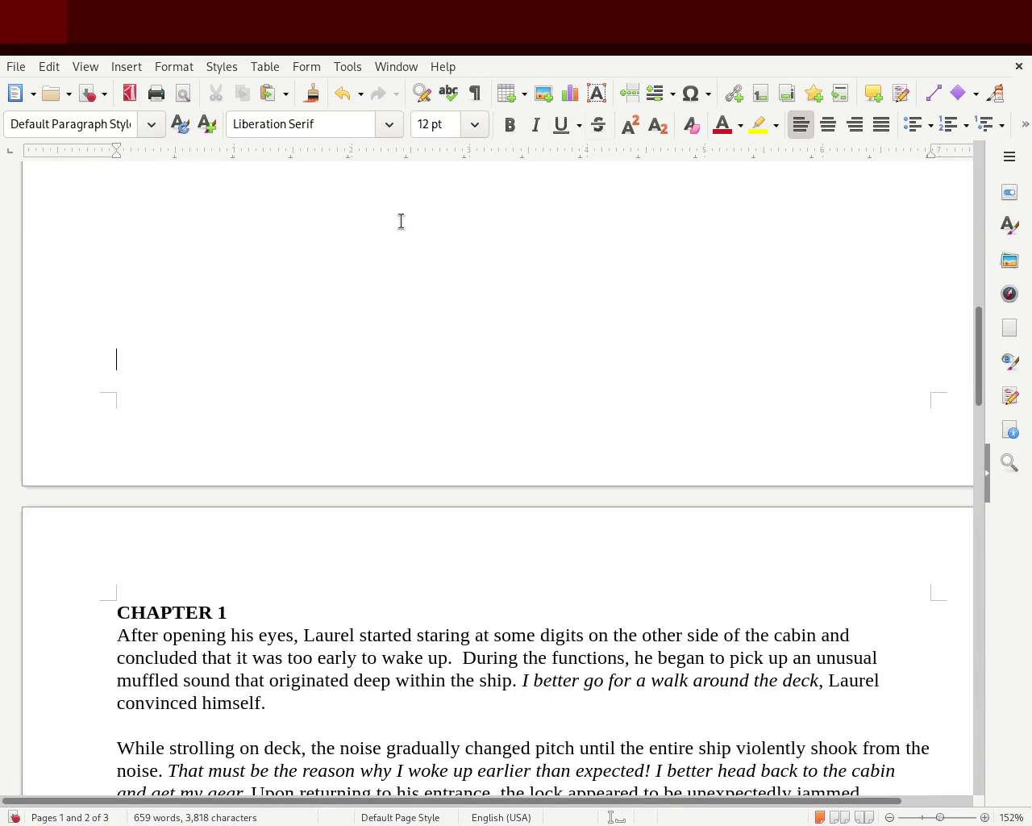
pyautogui.press('Up')
pyautogui.press('Up')
pyautogui.press('Up')
pyautogui.press('Up')
pyautogui.press('Up')
pyautogui.press('Up')
pyautogui.press('Up')
pyautogui.press('Up')
pyautogui.press('Up')
pyautogui.press('Down')
pyautogui.press('Down')
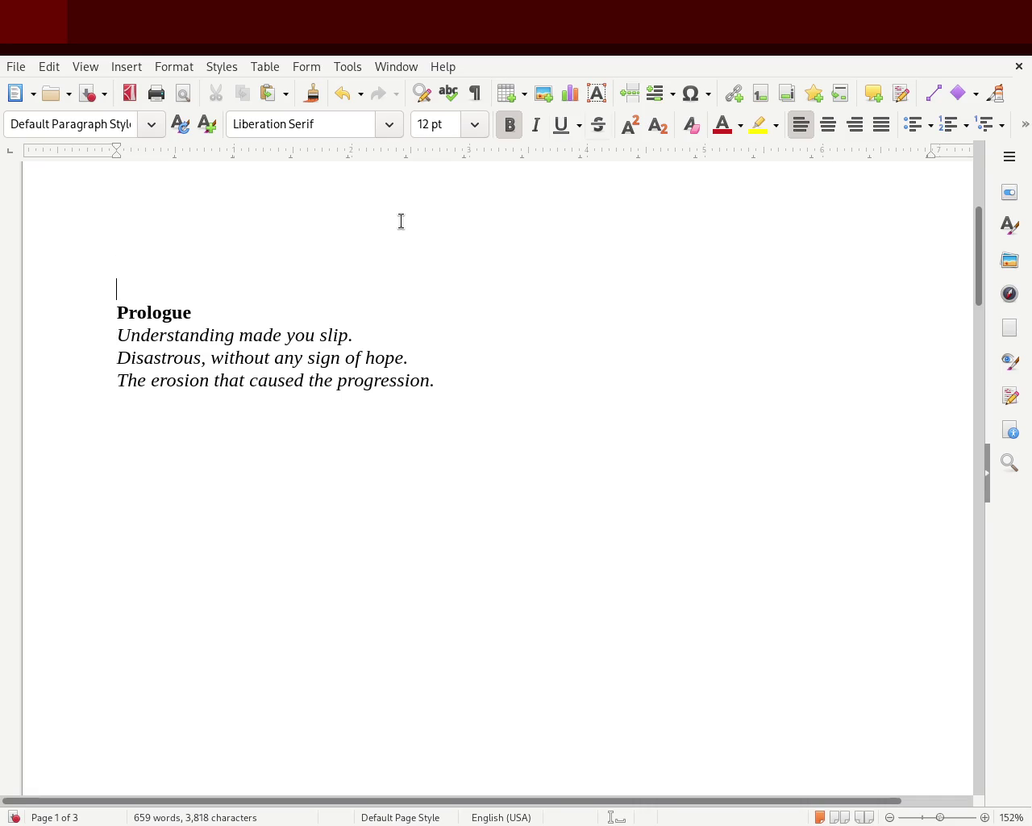
pyautogui.press('BackSpace')
pyautogui.press('BackSpace')
pyautogui.press('BackSpace')
pyautogui.press('BackSpace')
pyautogui.press('BackSpace')
pyautogui.press('BackSpace')
pyautogui.press('BackSpace')
pyautogui.press('BackSpace')
pyautogui.write('PR')
pyautogui.press('BackSpace')
pyautogui.press('BackSpace')
pyautogui.write('ROLOGUE')
pyautogui.hotkey('ctrl', 's')
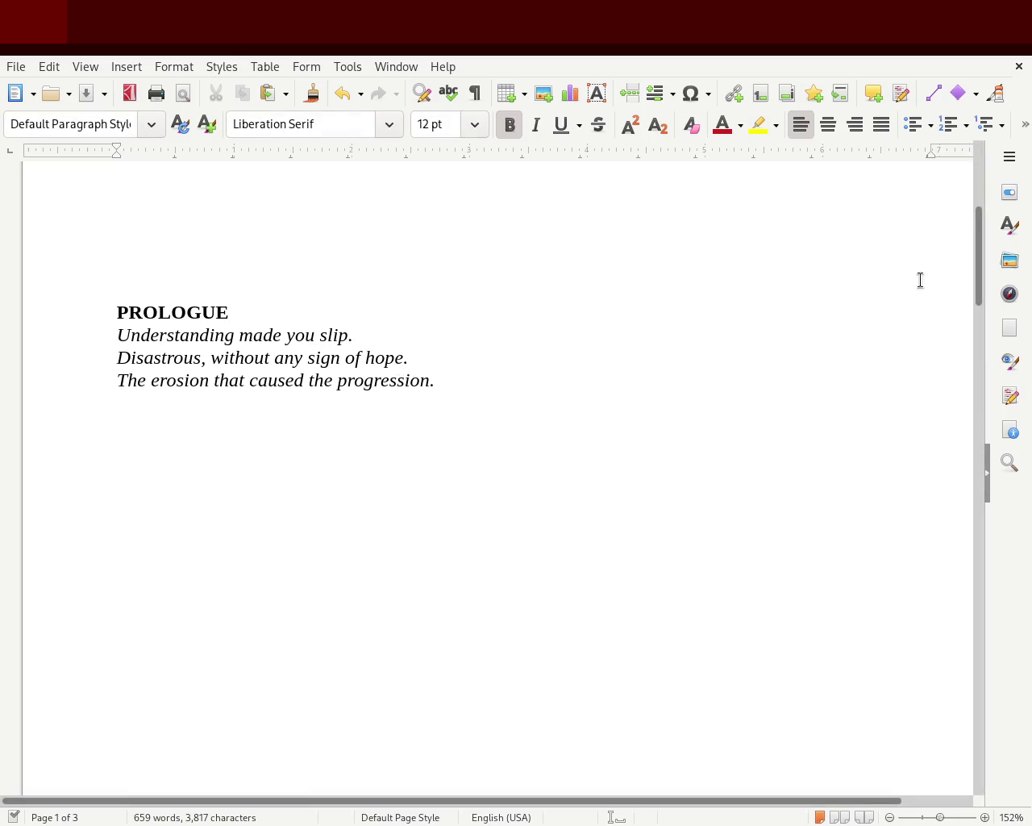
# - Insert an empty line between the PROLOGUE heading and its three italic verse lines
pyautogui.moveTo(982, 291)
pyautogui.mouseDown()
pyautogui.moveTo(966, 255)
pyautogui.moveTo(961, 461)
pyautogui.moveTo(965, 267)
pyautogui.moveTo(954, 438)
pyautogui.moveTo(951, 392)
pyautogui.moveTo(977, 293)
pyautogui.moveTo(767, 266)
pyautogui.mouseUp()
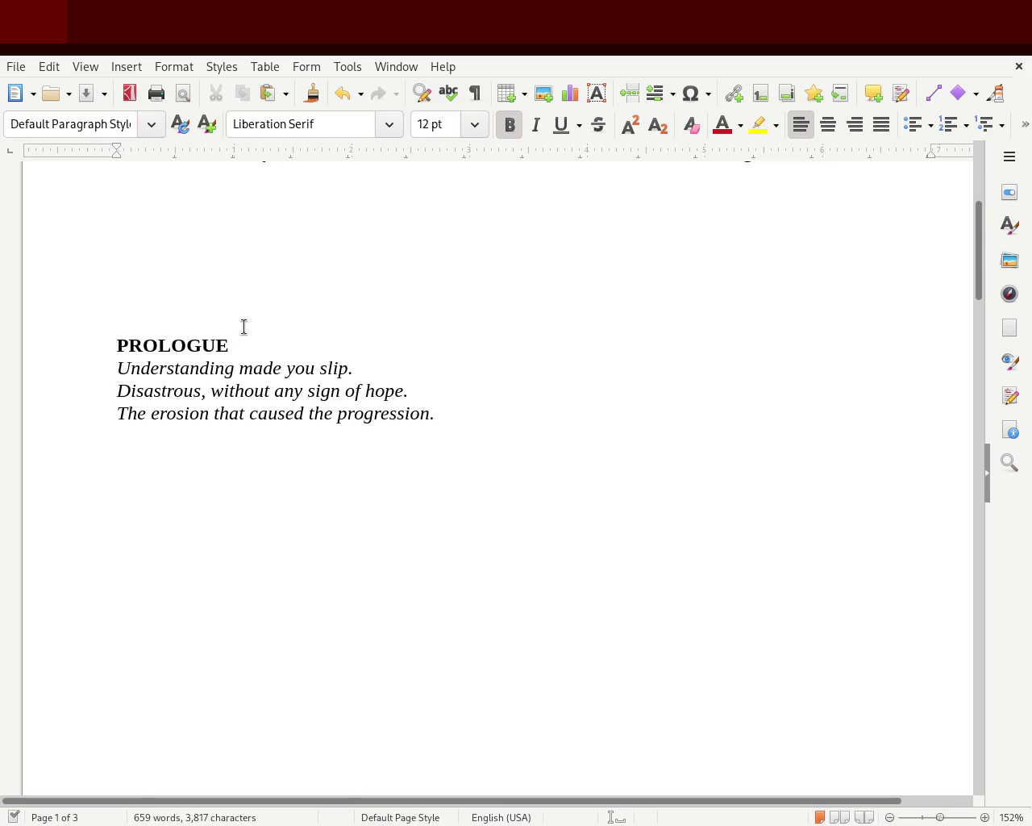
pyautogui.click(258, 348)
pyautogui.press('Return')
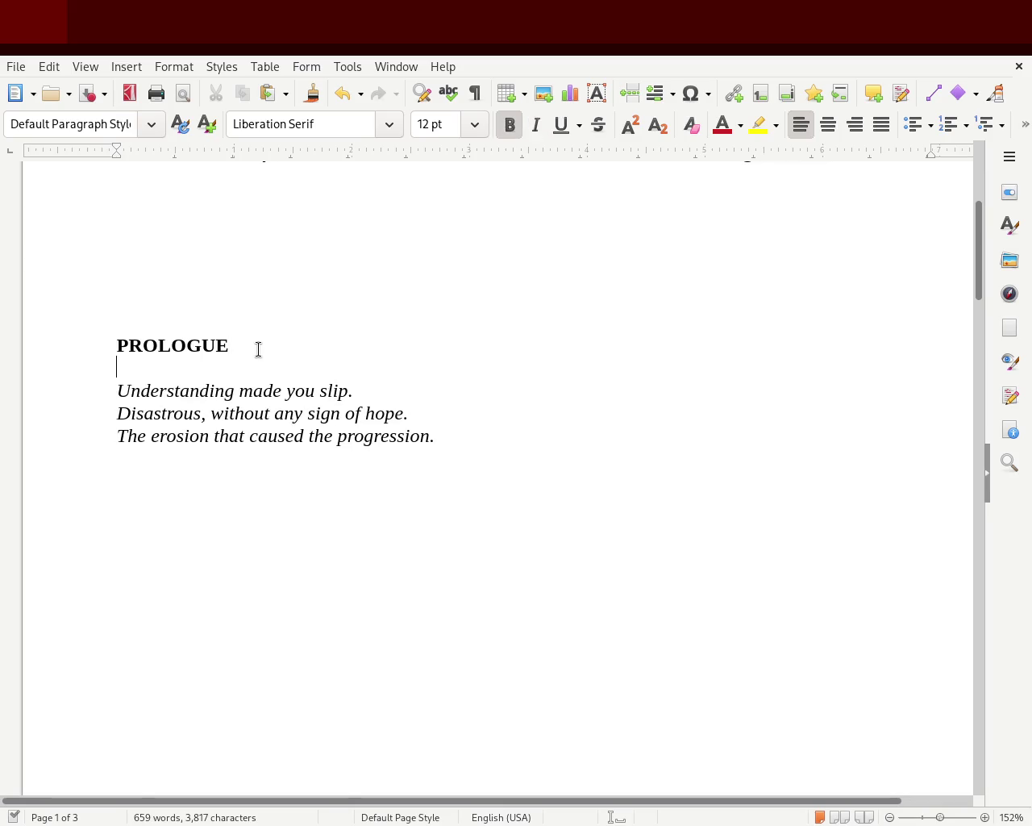
pyautogui.moveTo(976, 265)
pyautogui.mouseDown()
pyautogui.moveTo(995, 185)
pyautogui.moveTo(973, 417)
pyautogui.mouseUp()
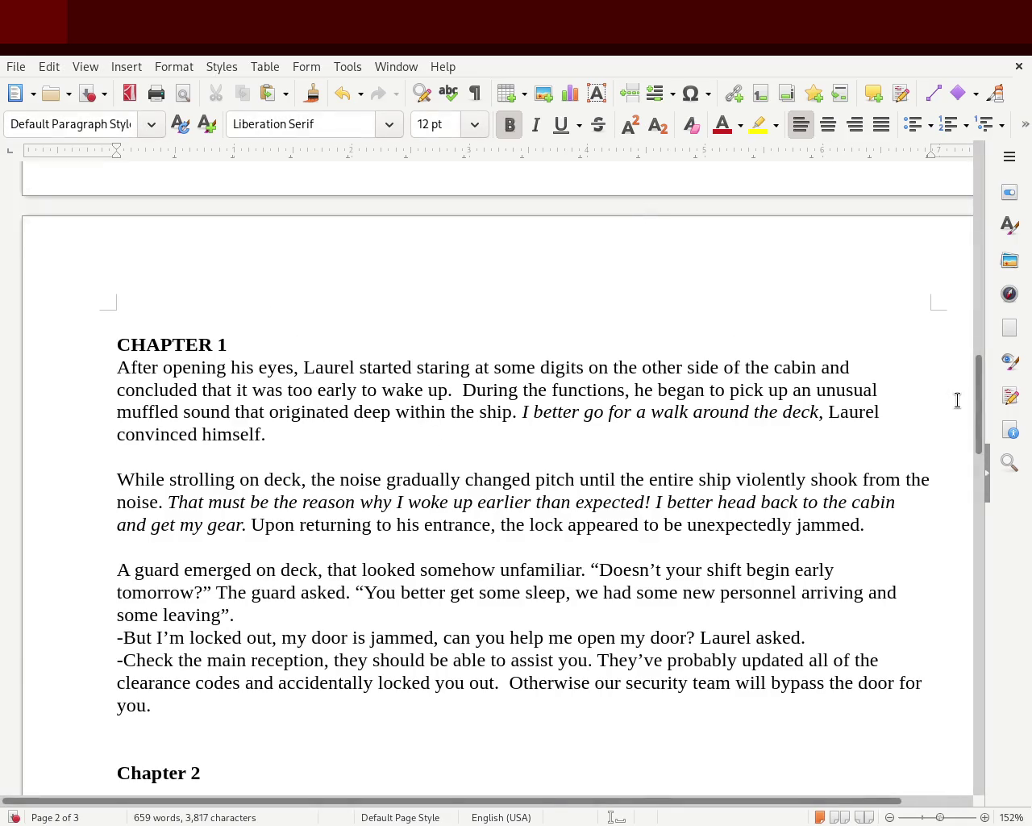
pyautogui.moveTo(976, 408)
pyautogui.mouseDown()
pyautogui.moveTo(973, 204)
pyautogui.moveTo(977, 234)
pyautogui.mouseUp()
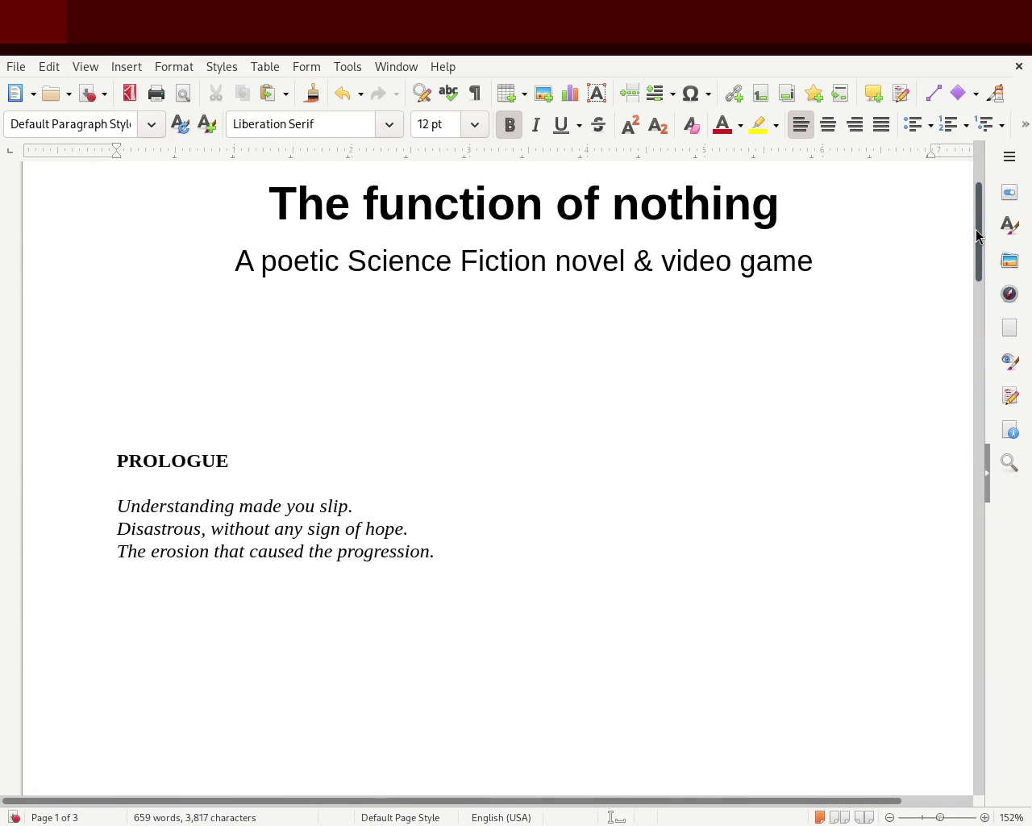
# - Add empty lines above PROLOGUE so it starts on its own page after the title page
pyautogui.press('Delete')
pyautogui.click(205, 395)
pyautogui.press('Return')
pyautogui.press('Return')
pyautogui.press('Return')
pyautogui.press('Return')
pyautogui.press('Return')
pyautogui.press('Return')
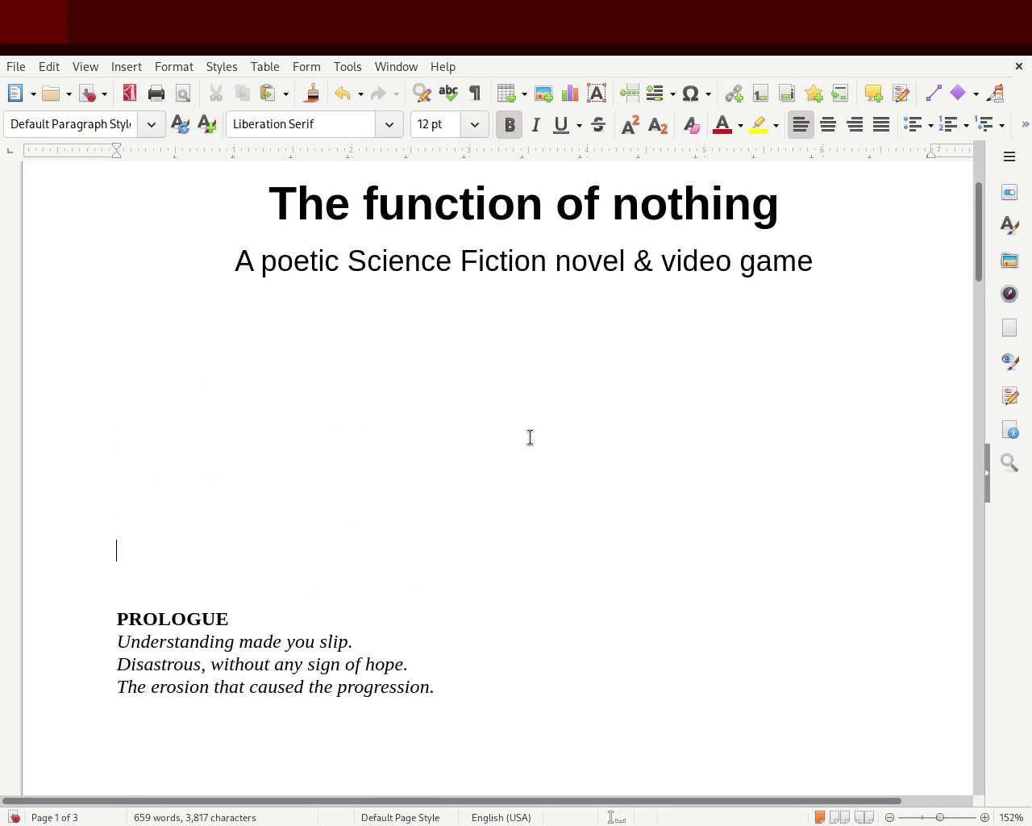
pyautogui.press('Return')
pyautogui.moveTo(983, 249); pyautogui.dragTo(987, 325)
pyautogui.scroll(3, 987, 325)
pyautogui.press('Return')
pyautogui.press('Return')
pyautogui.press('Return')
pyautogui.press('Return')
pyautogui.press('Return')
pyautogui.press('Return')
pyautogui.press('Return')
pyautogui.press('Return')
pyautogui.press('Return')
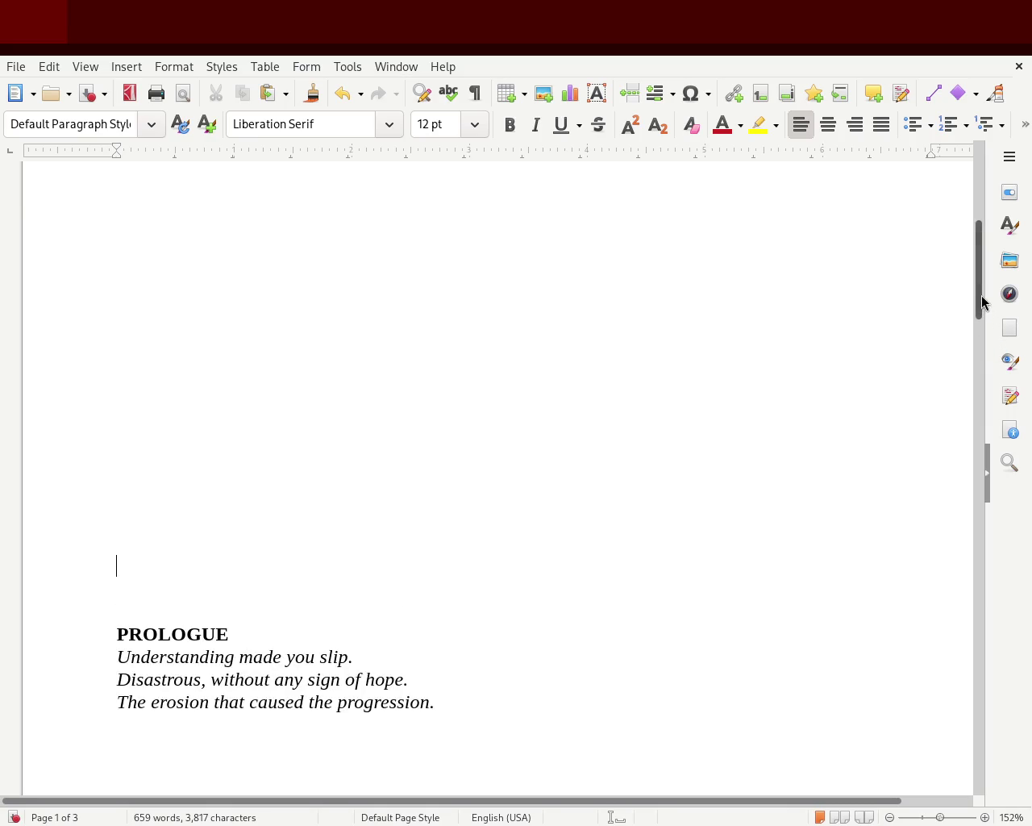
pyautogui.moveTo(978, 300); pyautogui.dragTo(983, 350)
pyautogui.press('Return')
pyautogui.press('Return')
pyautogui.press('Return')
pyautogui.press('Return')
pyautogui.press('Return')
pyautogui.press('Return')
pyautogui.press('Return')
pyautogui.press('Return')
pyautogui.press('Return')
pyautogui.press('Return')
pyautogui.press('Return')
pyautogui.press('Return')
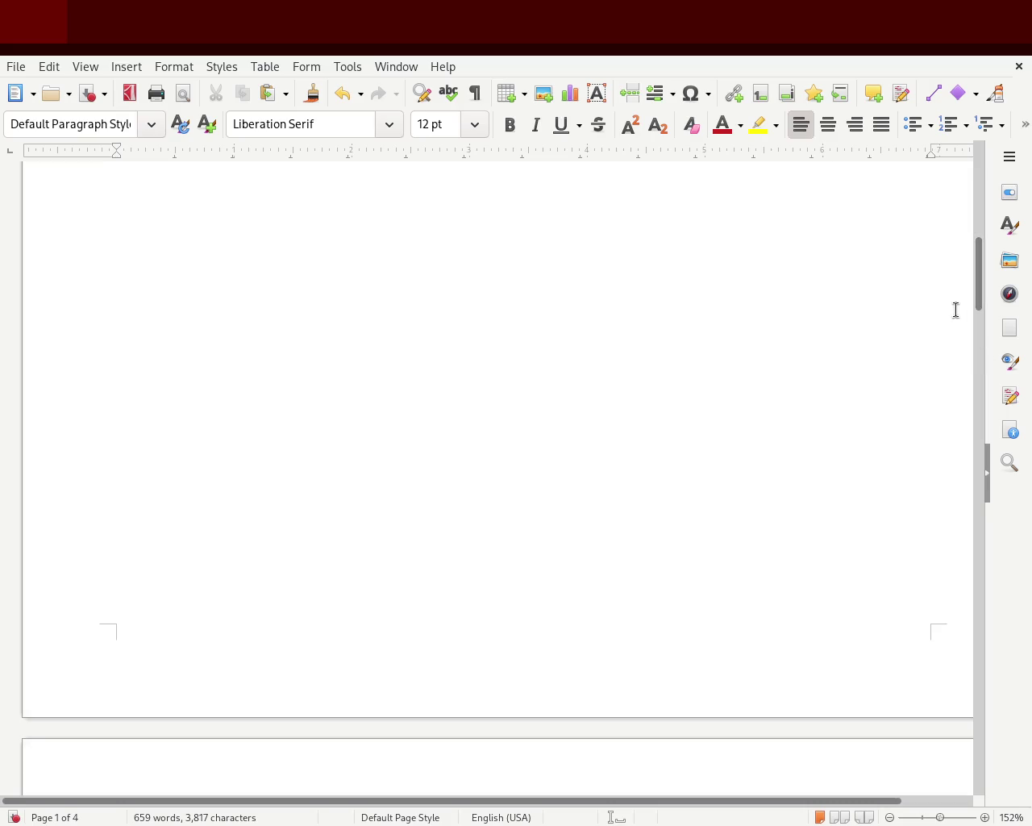
pyautogui.moveTo(977, 301)
pyautogui.mouseDown()
pyautogui.moveTo(977, 205)
pyautogui.moveTo(961, 387)
pyautogui.moveTo(961, 368)
pyautogui.mouseUp()
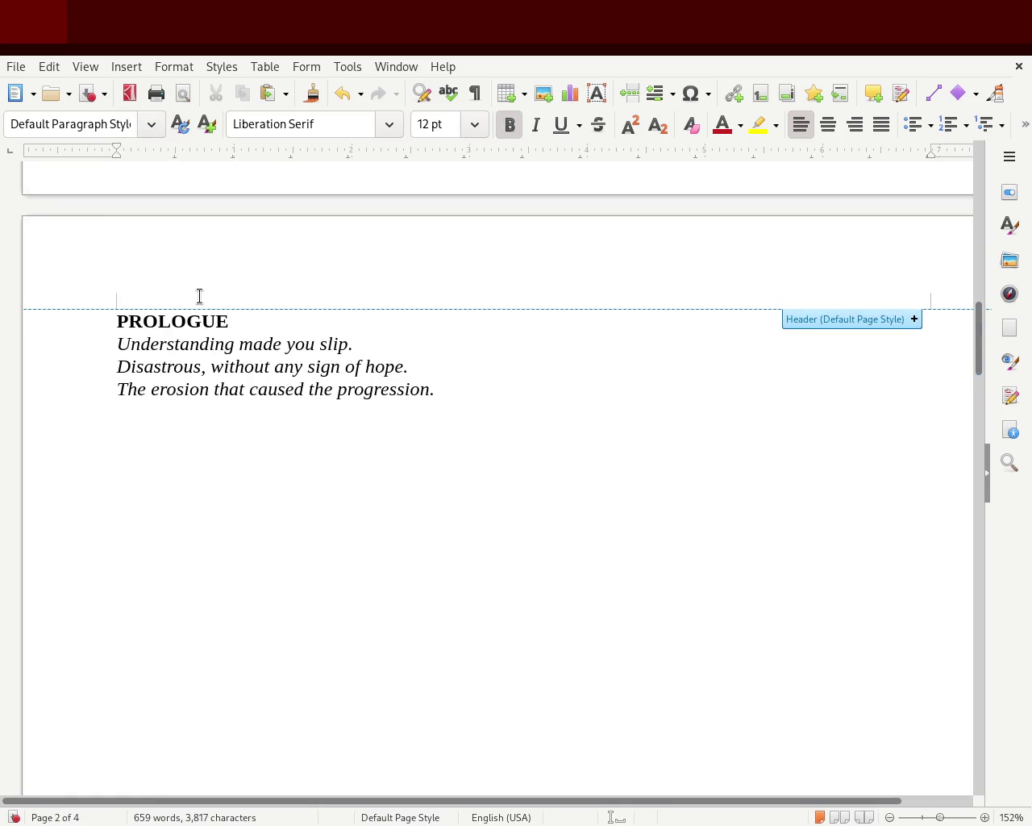
pyautogui.press('Return')
pyautogui.press('Return')
pyautogui.press('Return')
pyautogui.press('Return')
pyautogui.press('Return')
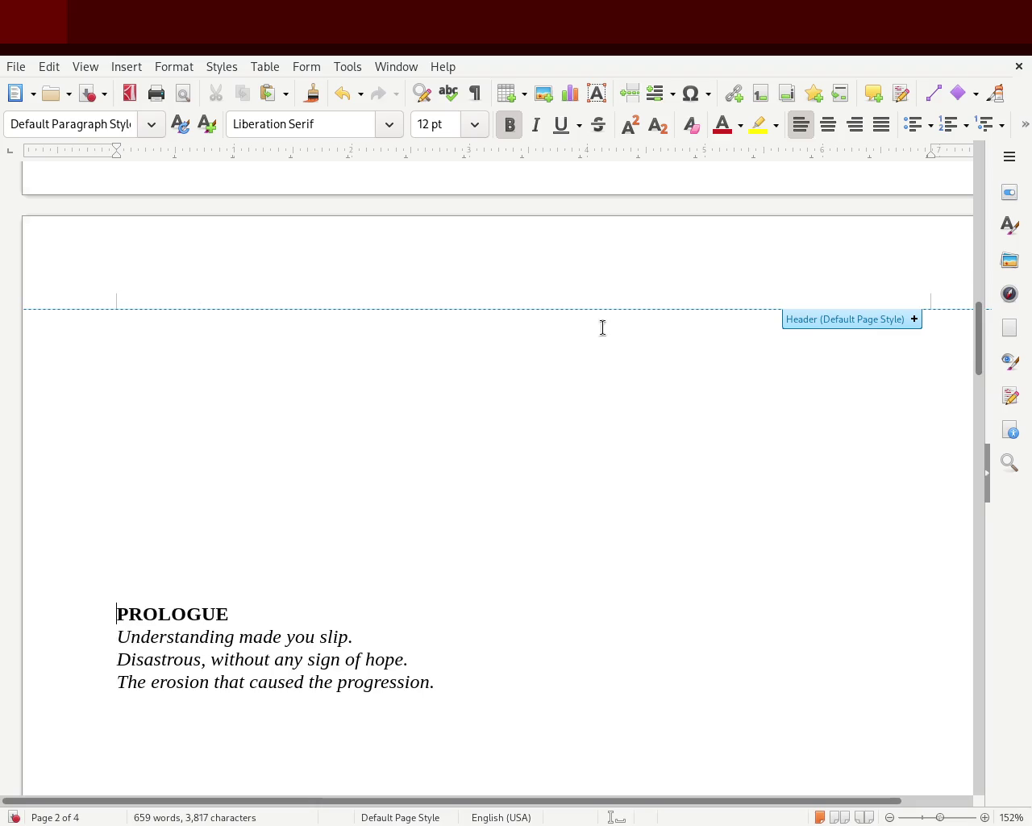
pyautogui.moveTo(976, 346); pyautogui.dragTo(947, 483)
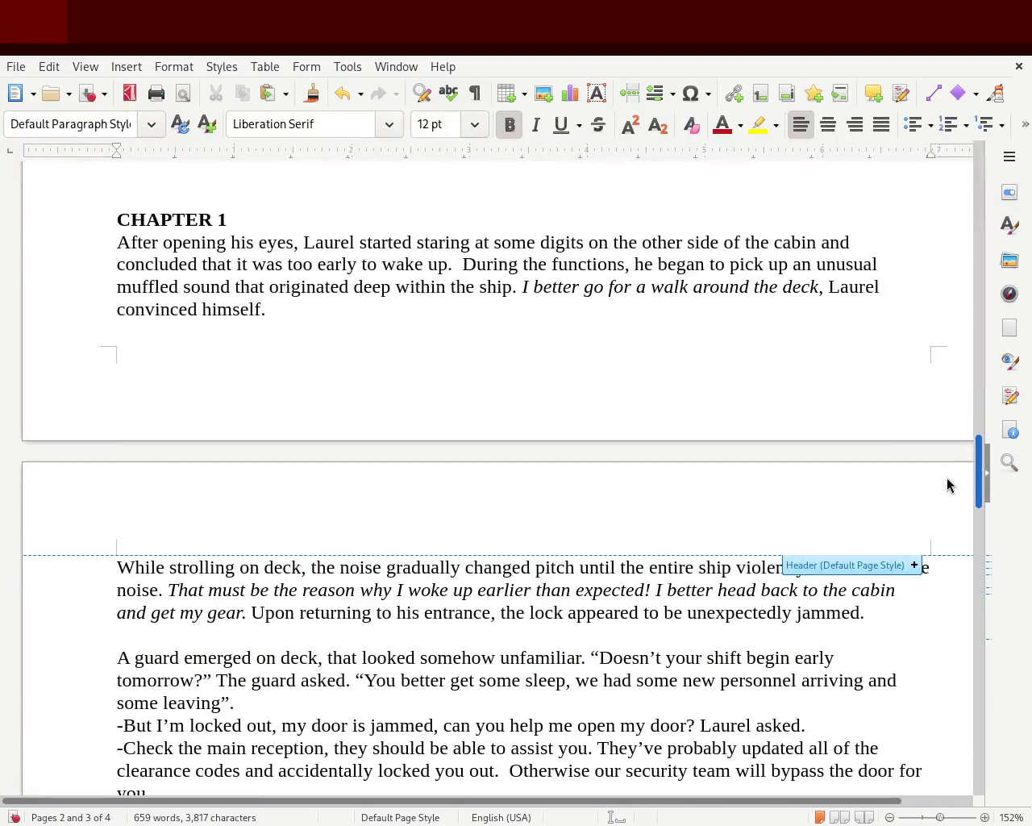
# - Push the CHAPTER 1 heading onto the top of the next page
pyautogui.click(208, 214)
pyautogui.press('Return')
pyautogui.press('Return')
pyautogui.press('Return')
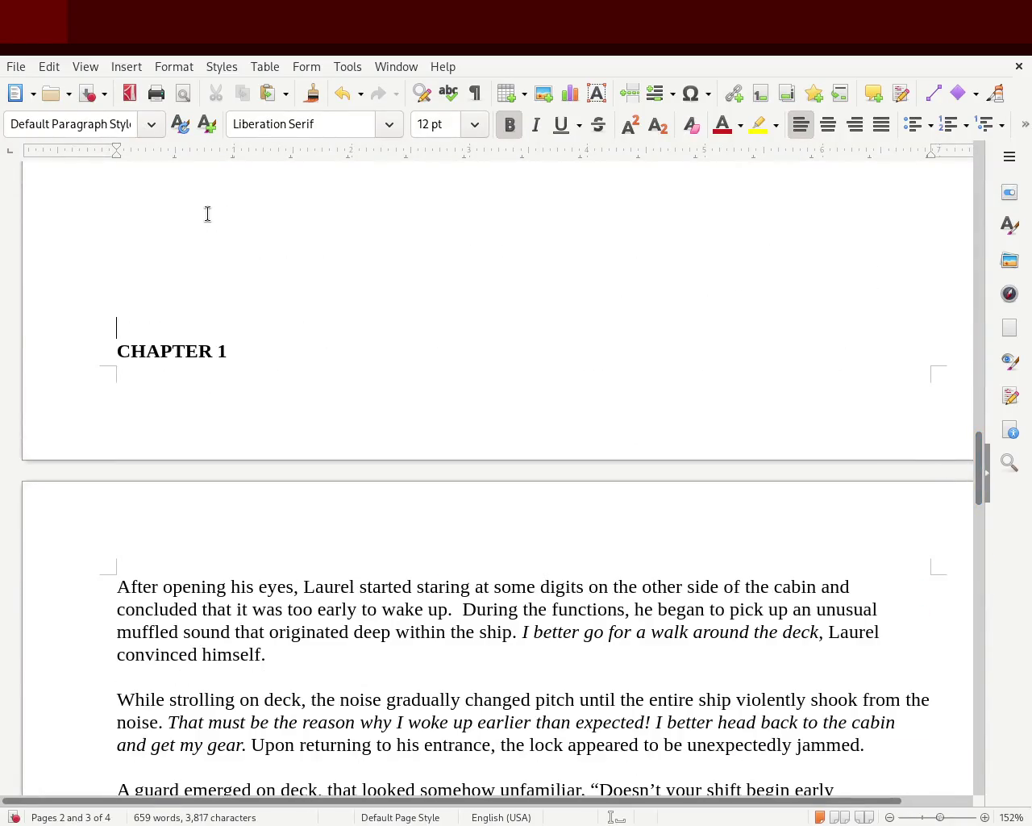
pyautogui.press('Return')
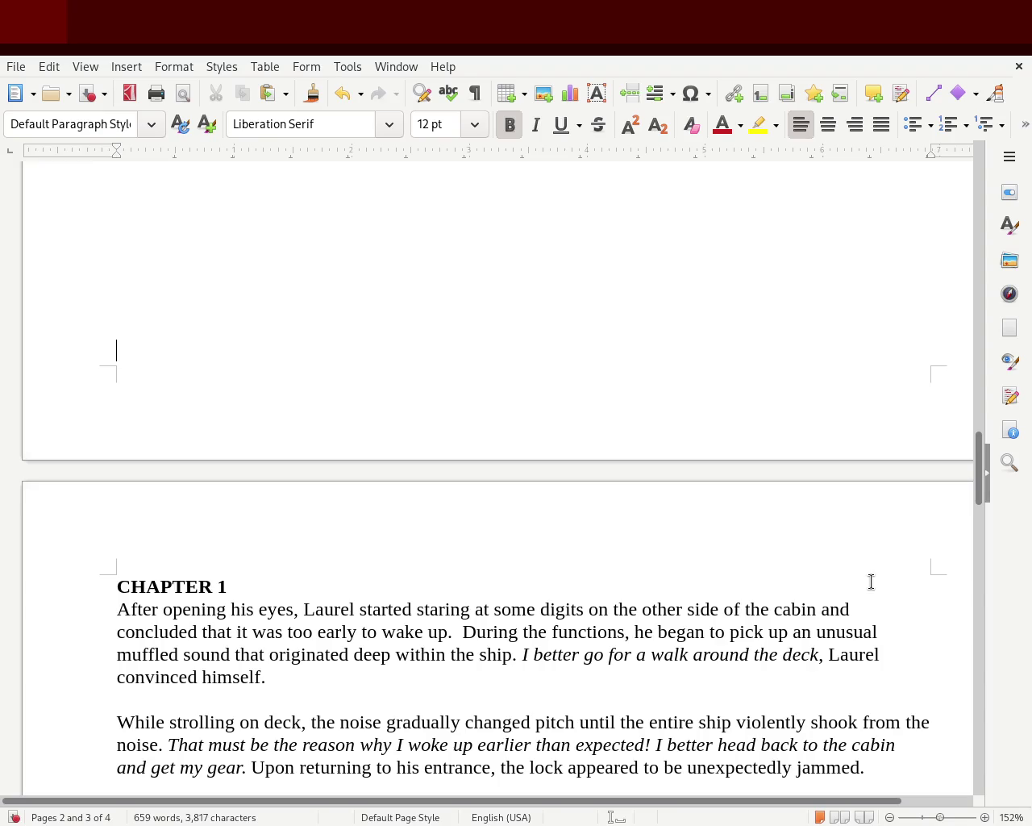
# - Change 'functions' to 'confusion' in Chapter 1's opening sentence
pyautogui.doubleClick(592, 634)
pyautogui.write('conf')
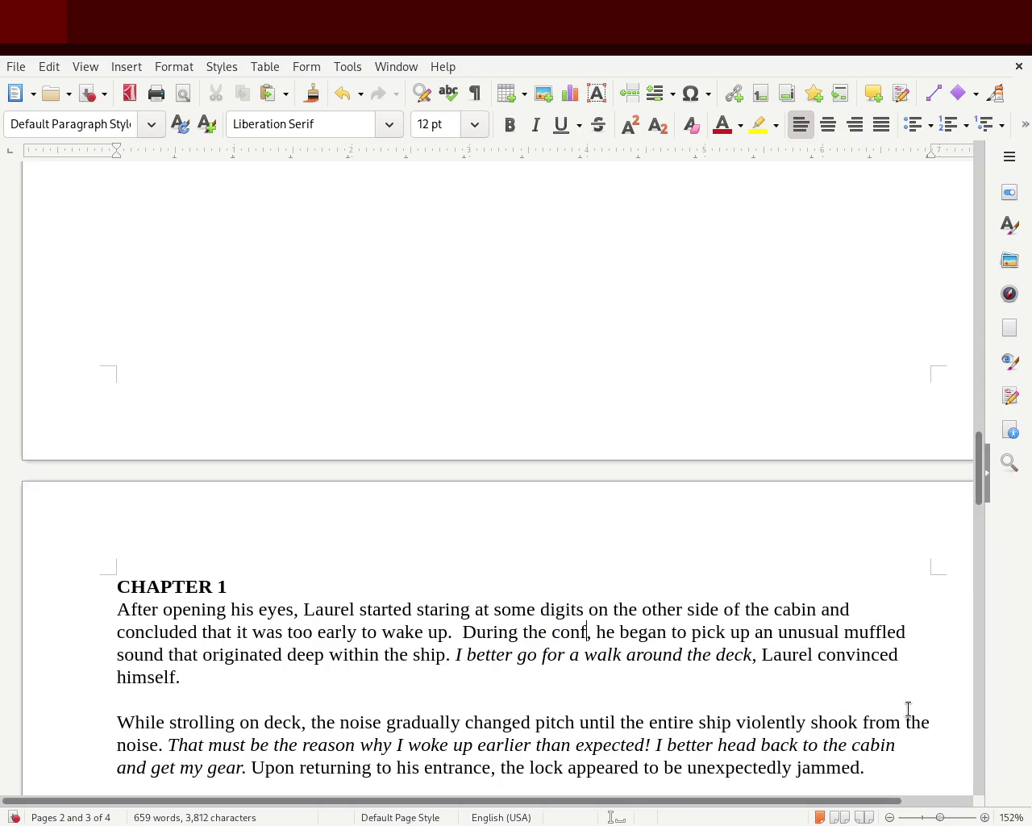
pyautogui.write('usion')
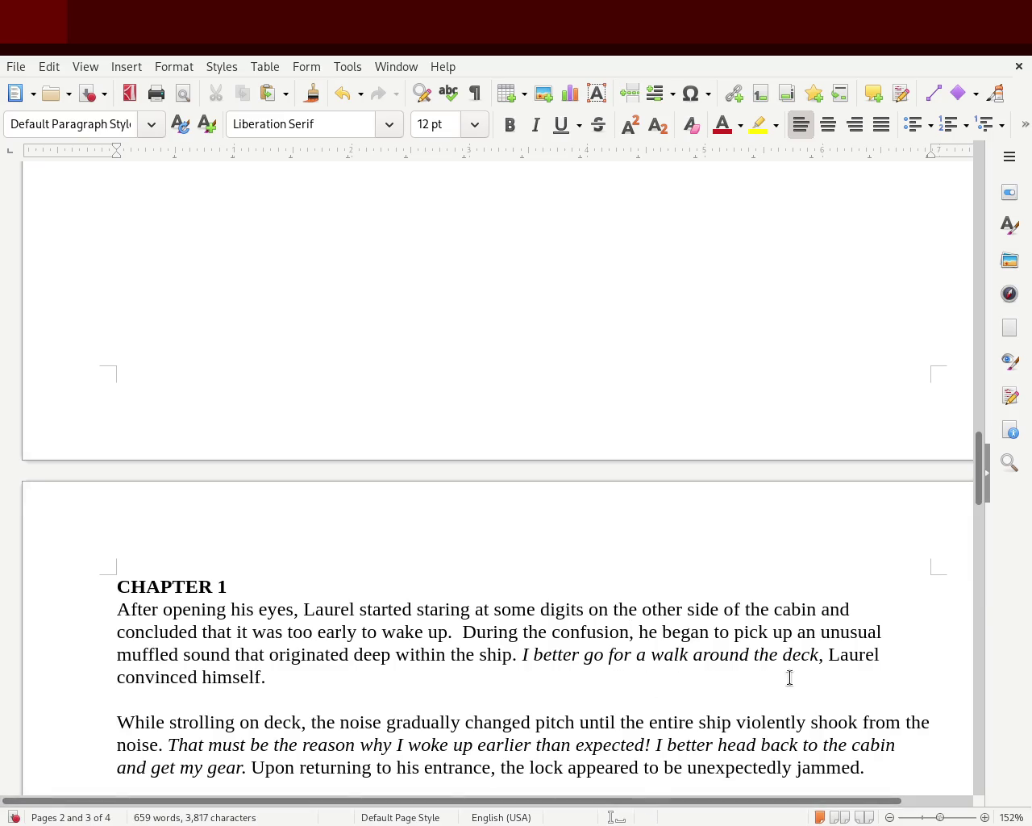
pyautogui.click(823, 657)
pyautogui.moveTo(975, 453); pyautogui.dragTo(978, 500)
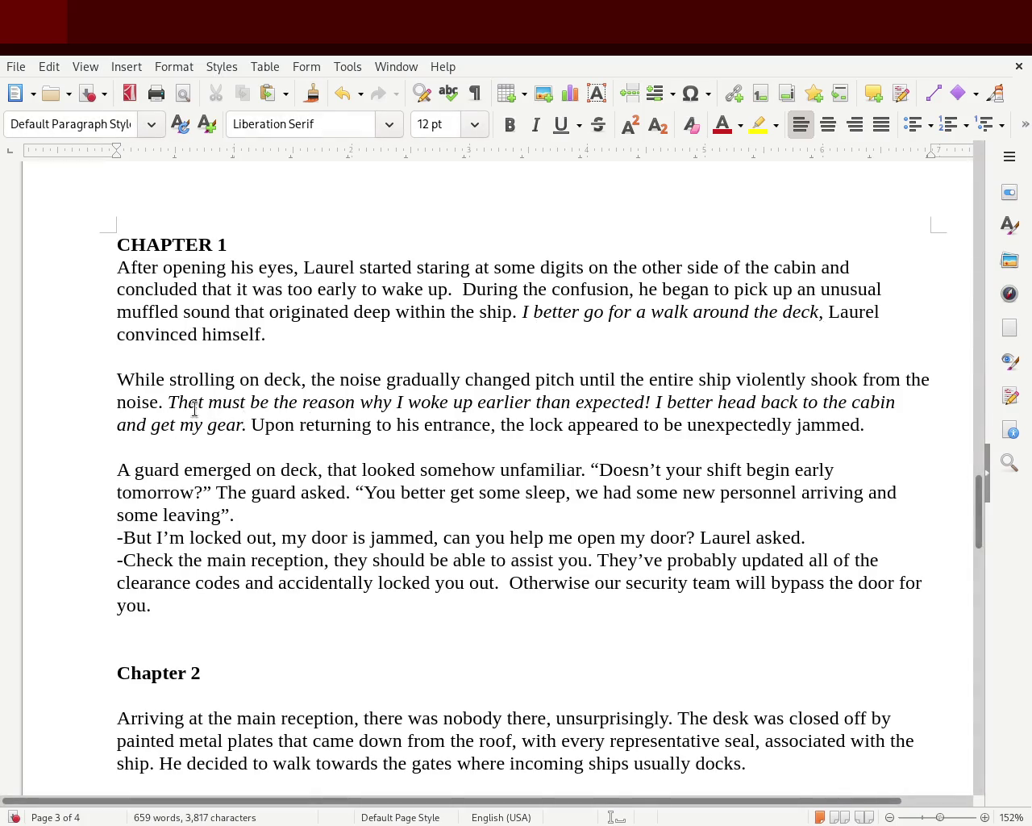
# - Change ' The guard asked' to ', the guard asked' after the guard's first question
pyautogui.click(169, 402)
pyautogui.press('Right')
pyautogui.press('Right')
pyautogui.press('Right')
pyautogui.press('Right')
pyautogui.press('Right')
pyautogui.press('Right')
pyautogui.press('Right')
pyautogui.press('Right')
pyautogui.press('Right')
pyautogui.press('Right')
pyautogui.press('Right')
pyautogui.press('Right')
pyautogui.press('Right')
pyautogui.press('Right')
pyautogui.press('Return')
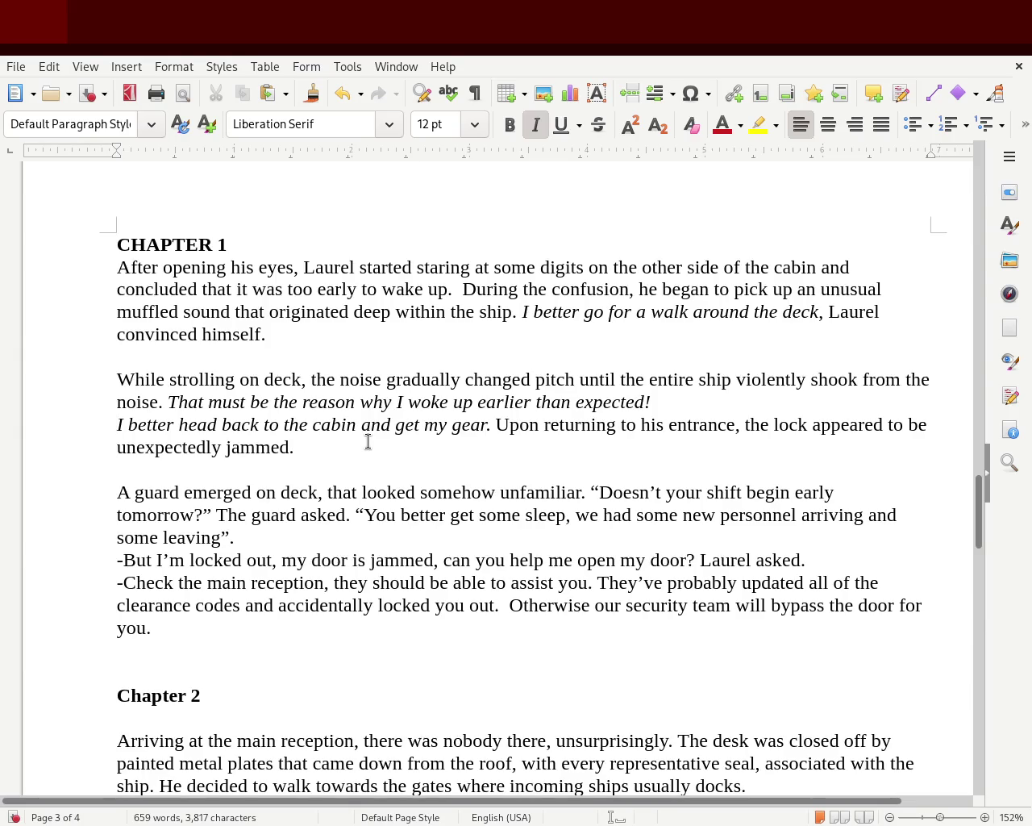
pyautogui.press('BackSpace')
pyautogui.press('Right')
pyautogui.press('Right')
pyautogui.press('Right')
pyautogui.press('Right')
pyautogui.press('Right')
pyautogui.press('Right')
pyautogui.press('Right')
pyautogui.press('Right')
pyautogui.press('Right')
pyautogui.press('Right')
pyautogui.press('Right')
pyautogui.press('Right')
pyautogui.press('Right')
pyautogui.press('Right')
pyautogui.press('Right')
pyautogui.press('Right')
pyautogui.press('Right')
pyautogui.press('Right')
pyautogui.press('Right')
pyautogui.press('Right')
pyautogui.press('Right')
pyautogui.press('Right')
pyautogui.press('Right')
pyautogui.press('Right')
pyautogui.press('Right')
pyautogui.press('Right')
pyautogui.press('Right')
pyautogui.press('Right')
pyautogui.press('Right')
pyautogui.press('Right')
pyautogui.press('Right')
pyautogui.press('Left')
pyautogui.press('Left')
pyautogui.press('Left')
pyautogui.press('Left')
pyautogui.press('Left')
pyautogui.press('Left')
pyautogui.press('Left')
pyautogui.press('Left')
pyautogui.press('Left')
pyautogui.press('Left')
pyautogui.press('Left')
pyautogui.press('Left')
pyautogui.press('Left')
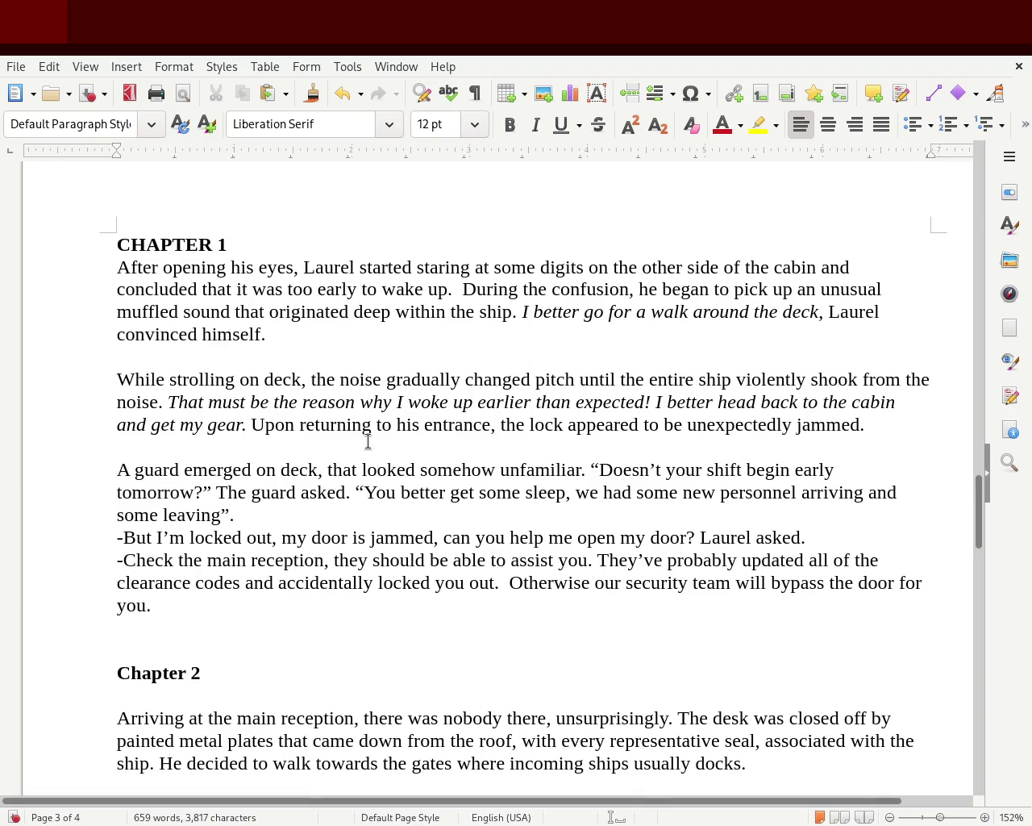
pyautogui.press('Down')
pyautogui.press('Down')
pyautogui.press('Right')
pyautogui.press('Right')
pyautogui.press('Right')
pyautogui.press('Right')
pyautogui.press('Right')
pyautogui.press('Right')
pyautogui.press('Right')
pyautogui.press('Right')
pyautogui.press('Right')
pyautogui.press('Right')
pyautogui.press('Right')
pyautogui.press('Right')
pyautogui.moveTo(592, 469); pyautogui.dragTo(224, 483)
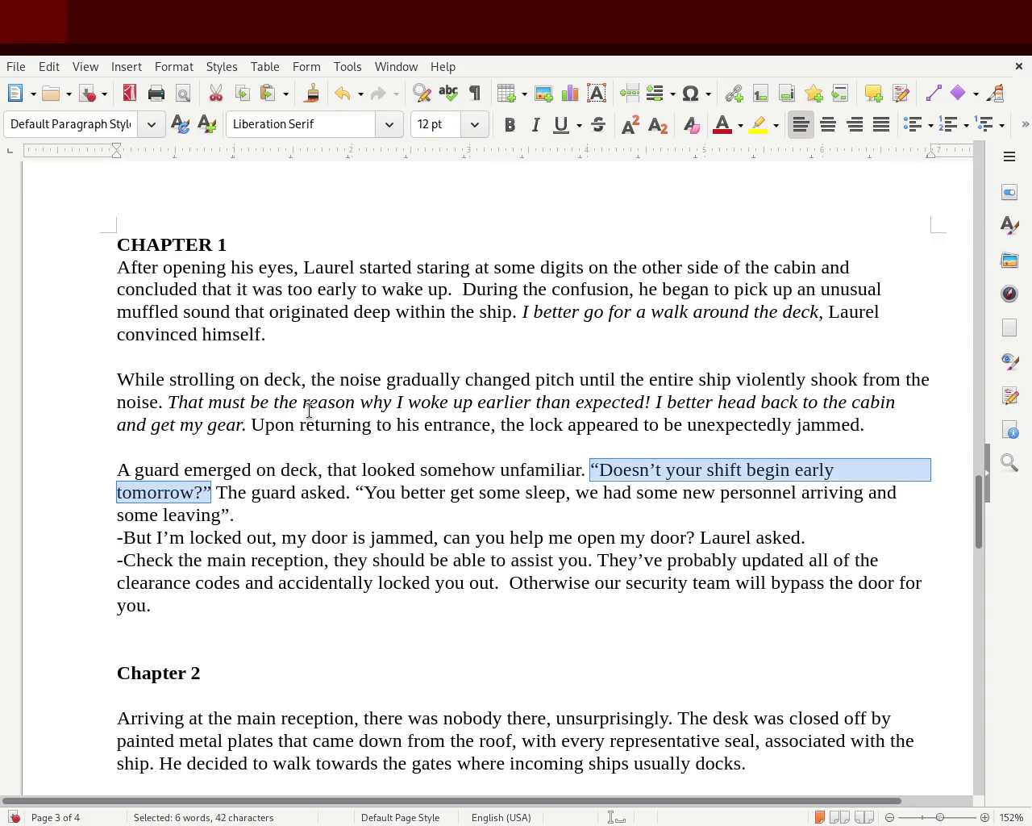
pyautogui.click(216, 483)
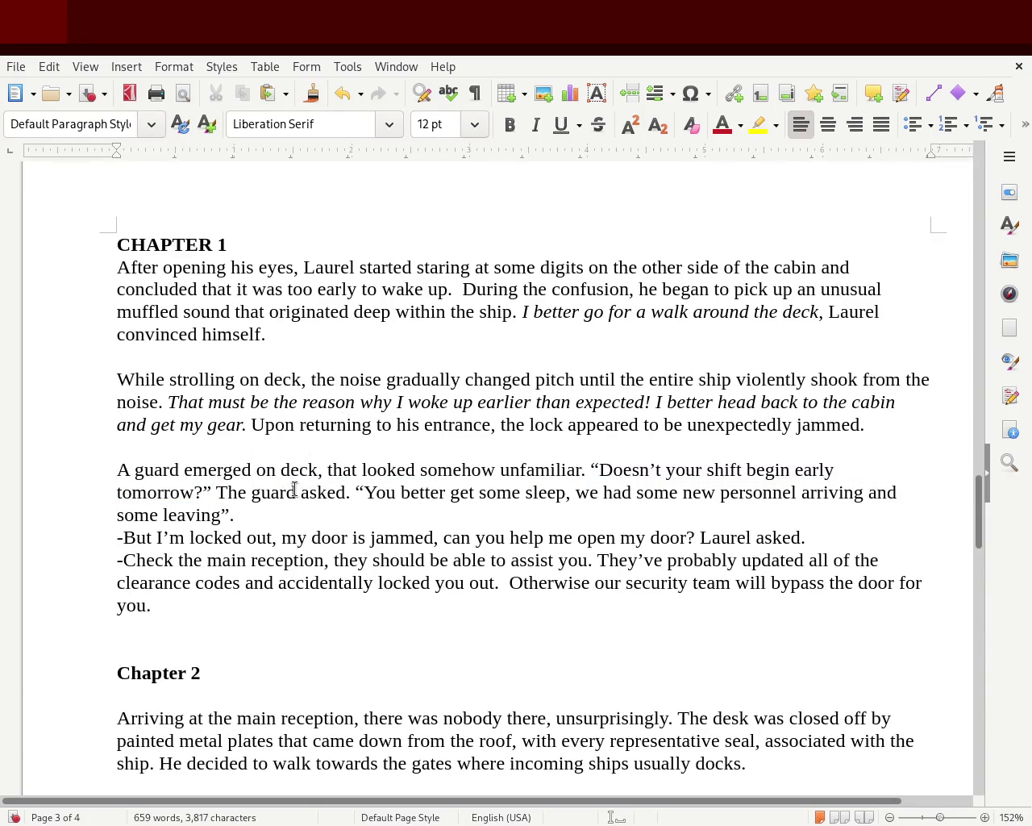
pyautogui.press('BackSpace')
pyautogui.write(',')
pyautogui.press('Delete')
pyautogui.write('t')
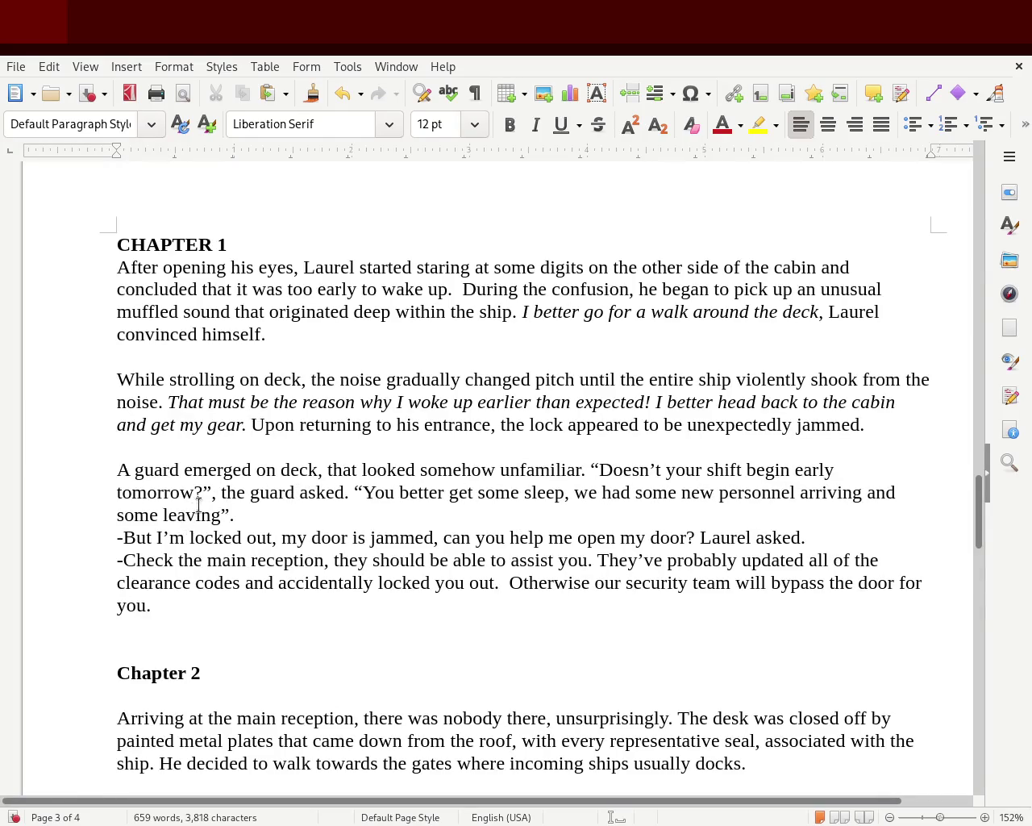
# - Italicize the guard's question "Doesn't your shift begin early tomorrow?"
pyautogui.moveTo(211, 490)
pyautogui.mouseDown()
pyautogui.moveTo(379, 471)
pyautogui.moveTo(589, 471)
pyautogui.mouseUp()
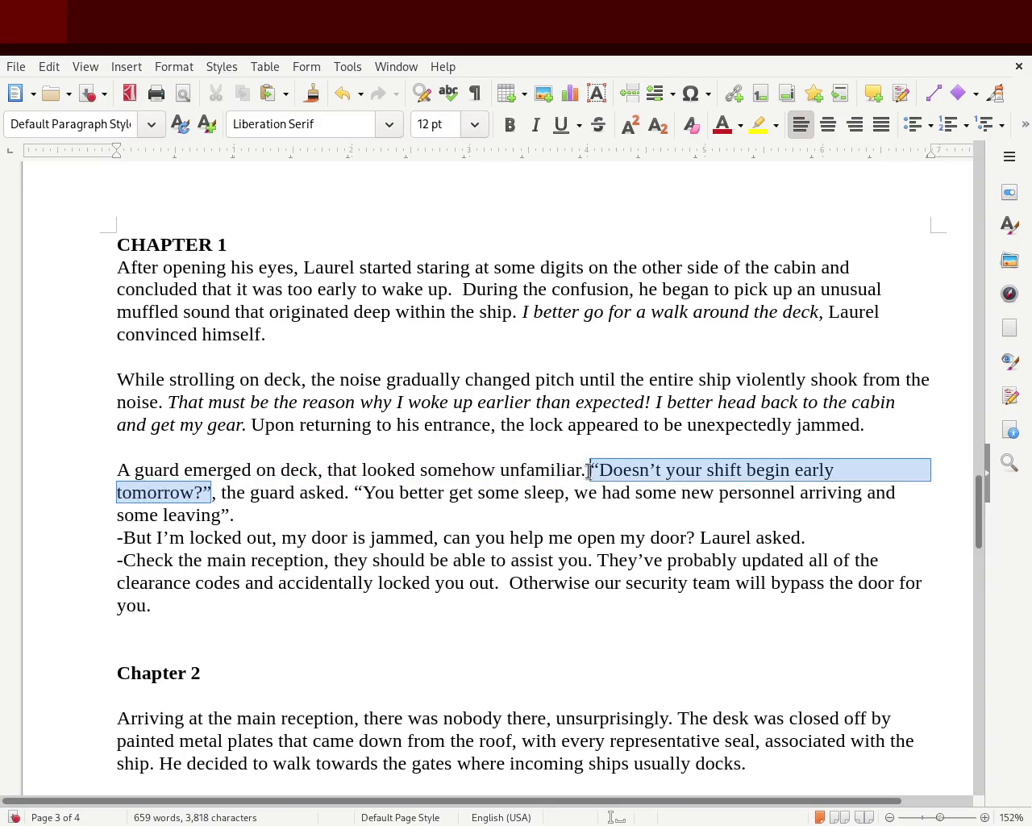
pyautogui.click(535, 125)
pyautogui.click(478, 314)
pyautogui.click(25, 455)
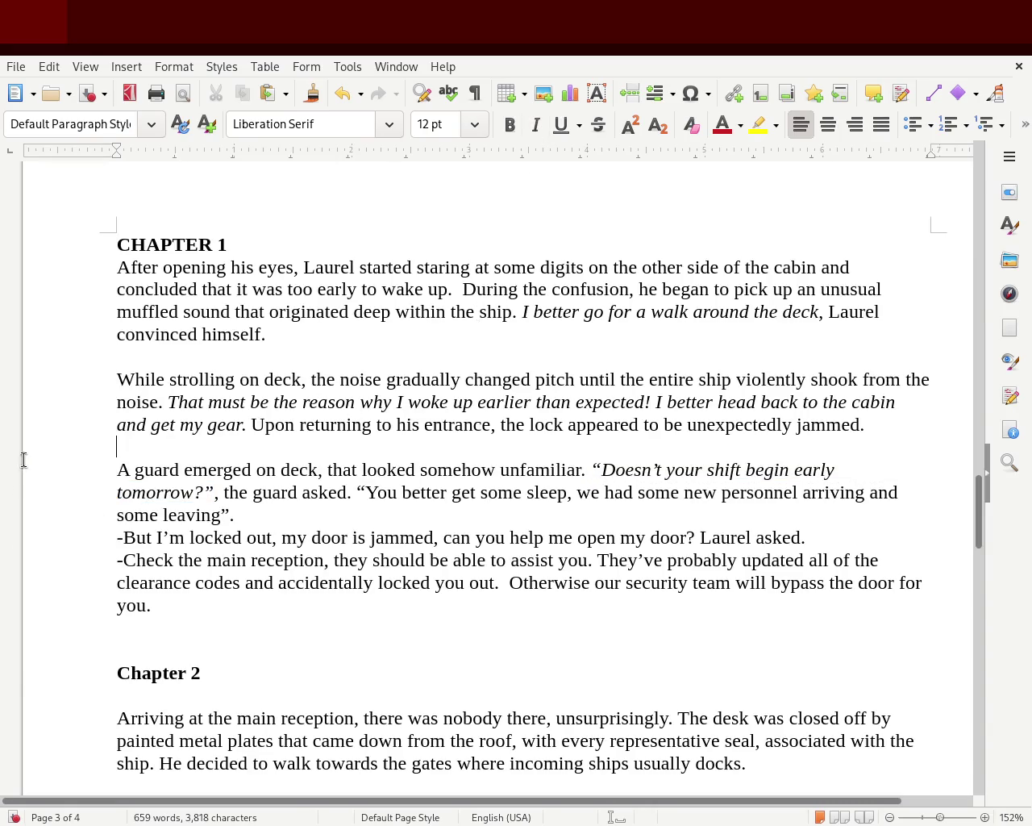
# - Begin rewording the guard's second remark by typing 'just left' at 'leaving'
pyautogui.click(323, 559)
pyautogui.click(218, 494)
pyautogui.moveTo(356, 492)
pyautogui.mouseDown()
pyautogui.moveTo(802, 494)
pyautogui.moveTo(174, 517)
pyautogui.mouseUp()
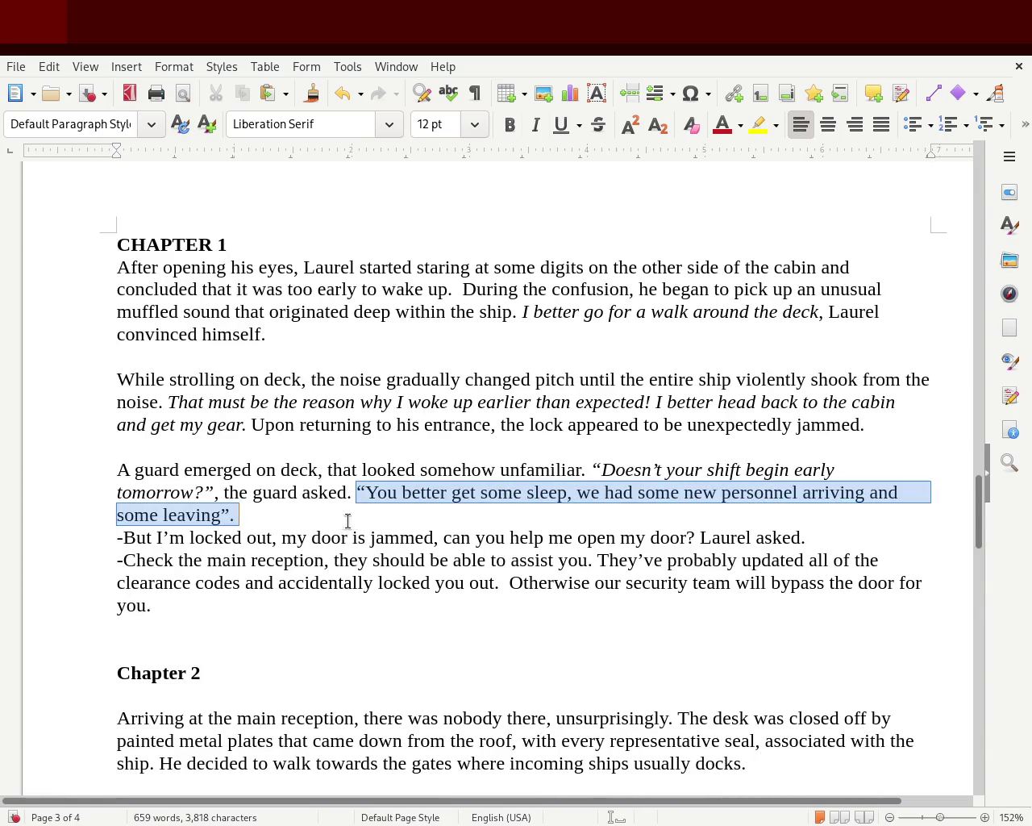
pyautogui.click(173, 517)
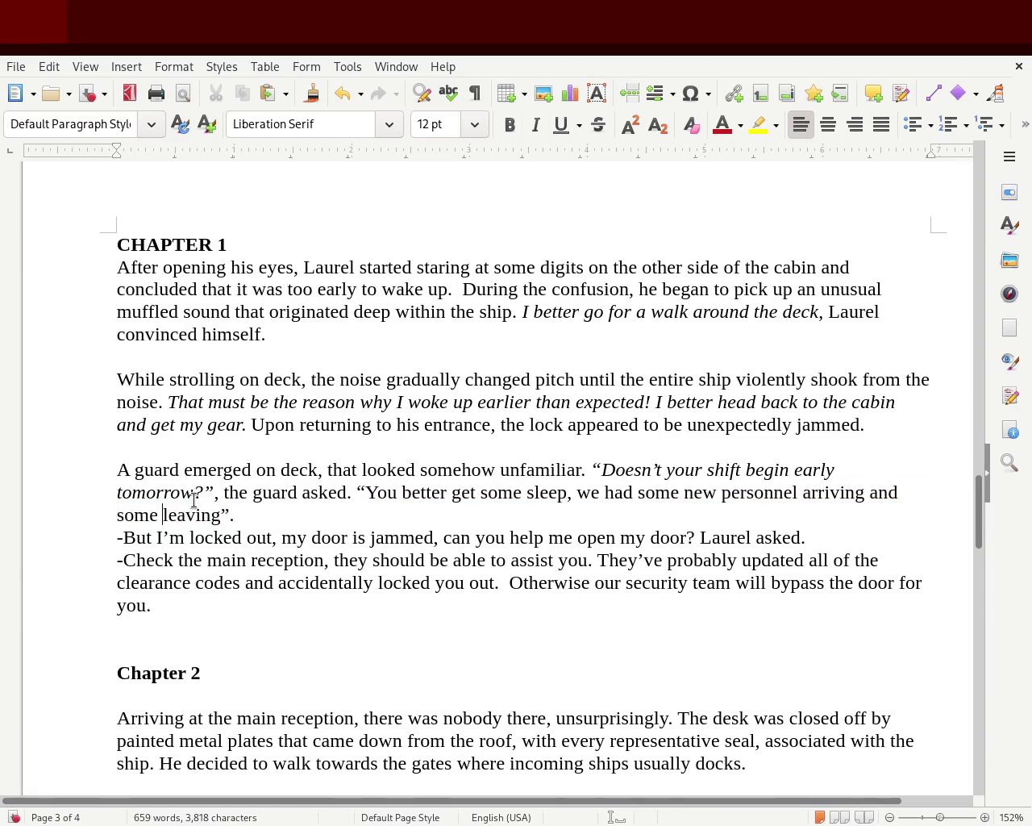
pyautogui.write('just left')
# - Replace 'leaving' with 'left', undoing a mistaken deletion, so the remark ends 'some just left'
pyautogui.press('Right')
pyautogui.press('Right')
pyautogui.press('Right')
pyautogui.press('Left')
pyautogui.press('Left')
pyautogui.press('Left')
pyautogui.press('Left')
pyautogui.press('Delete')
pyautogui.press('Delete')
pyautogui.press('Delete')
pyautogui.press('Delete')
pyautogui.press('Delete')
pyautogui.press('Delete')
pyautogui.press('Delete')
pyautogui.press('Delete')
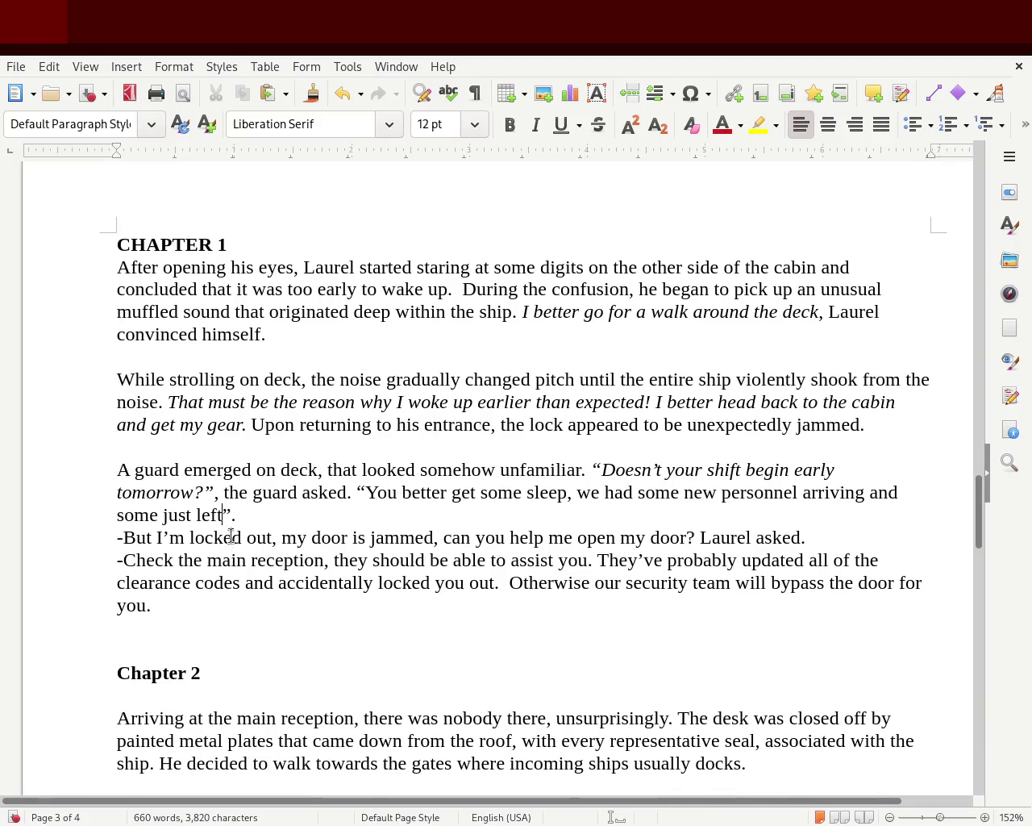
pyautogui.hotkey('ctrl', 'z')
pyautogui.hotkey('ctrl', 'z')
pyautogui.hotkey('ctrl', 'z')
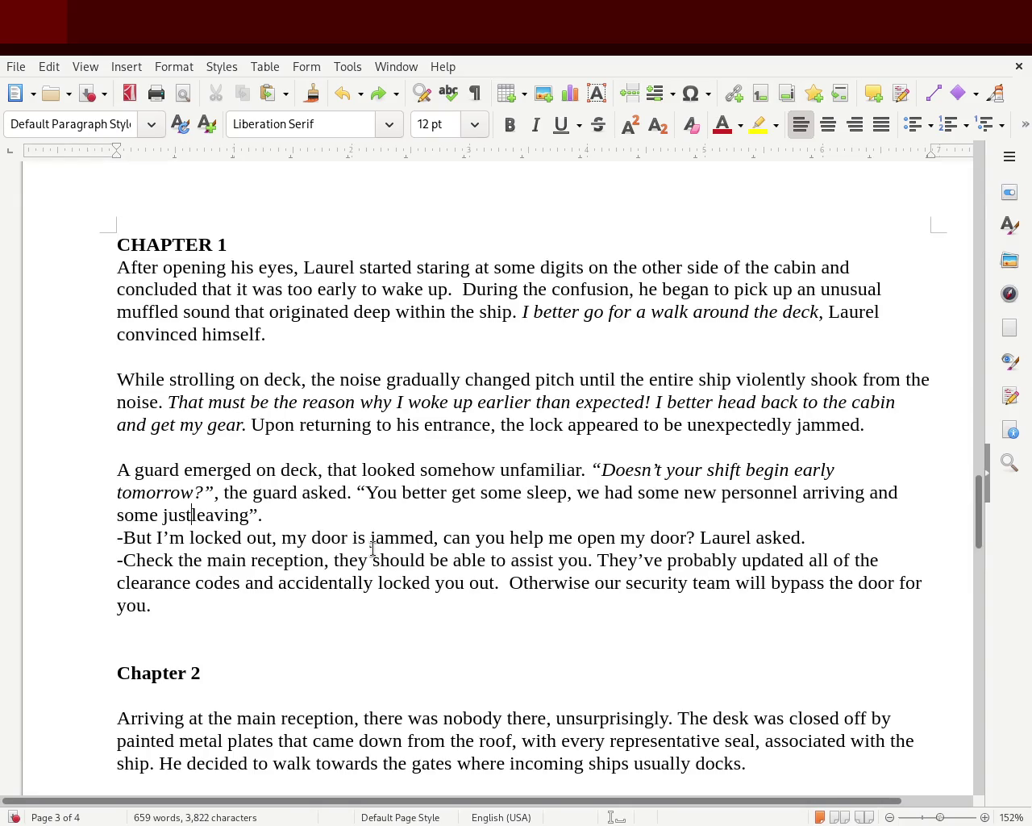
pyautogui.write('left')
pyautogui.press('Delete')
pyautogui.press('Delete')
pyautogui.press('Delete')
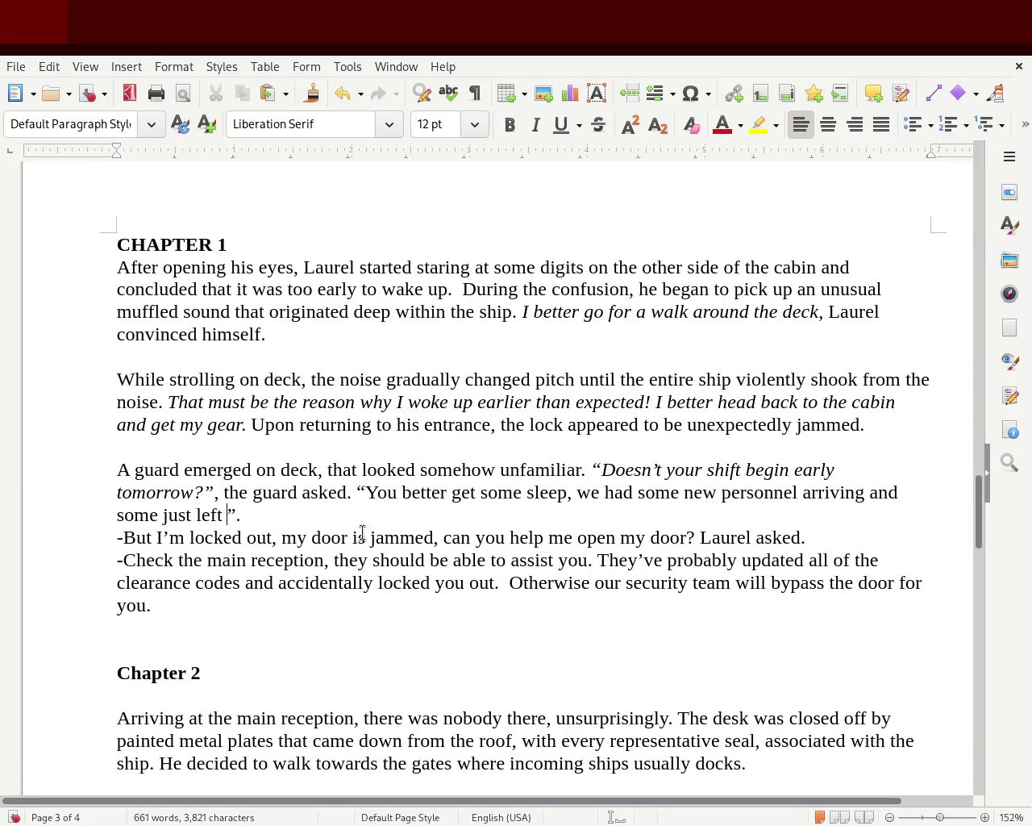
pyautogui.moveTo(307, 514); pyautogui.dragTo(100, 472)
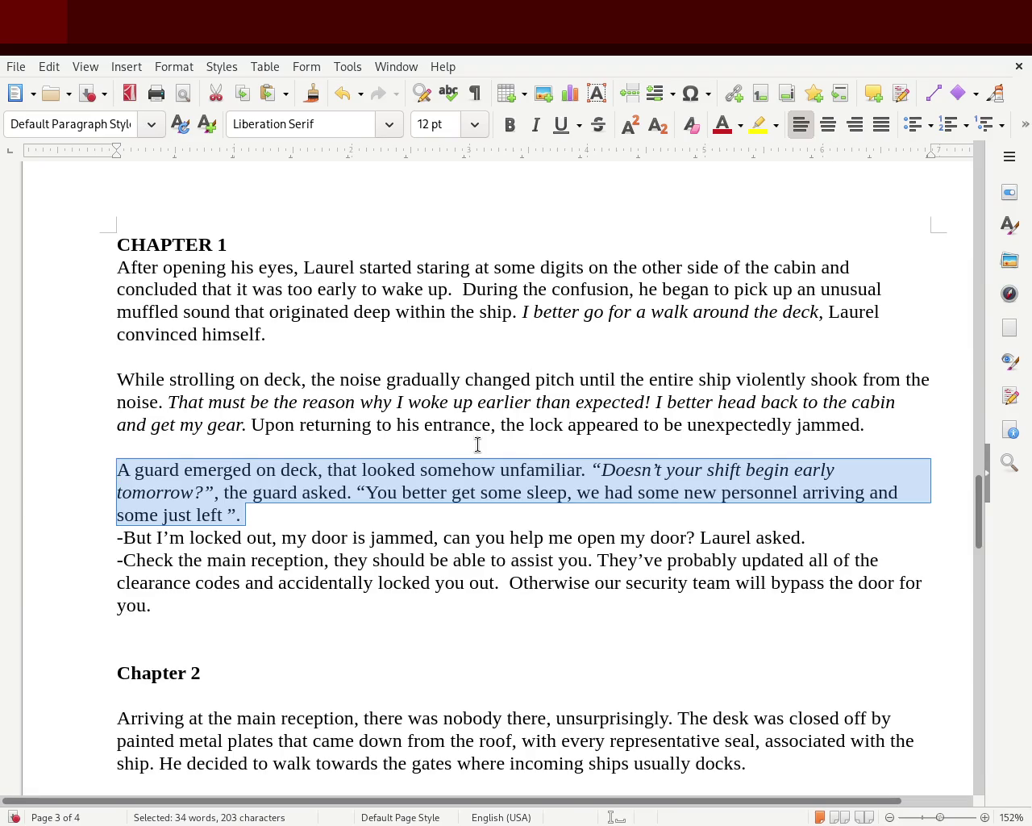
# - Clear italics from the guard paragraph and start his quoted question on its own line
pyautogui.click(537, 129)
pyautogui.click(537, 129)
pyautogui.click(410, 335)
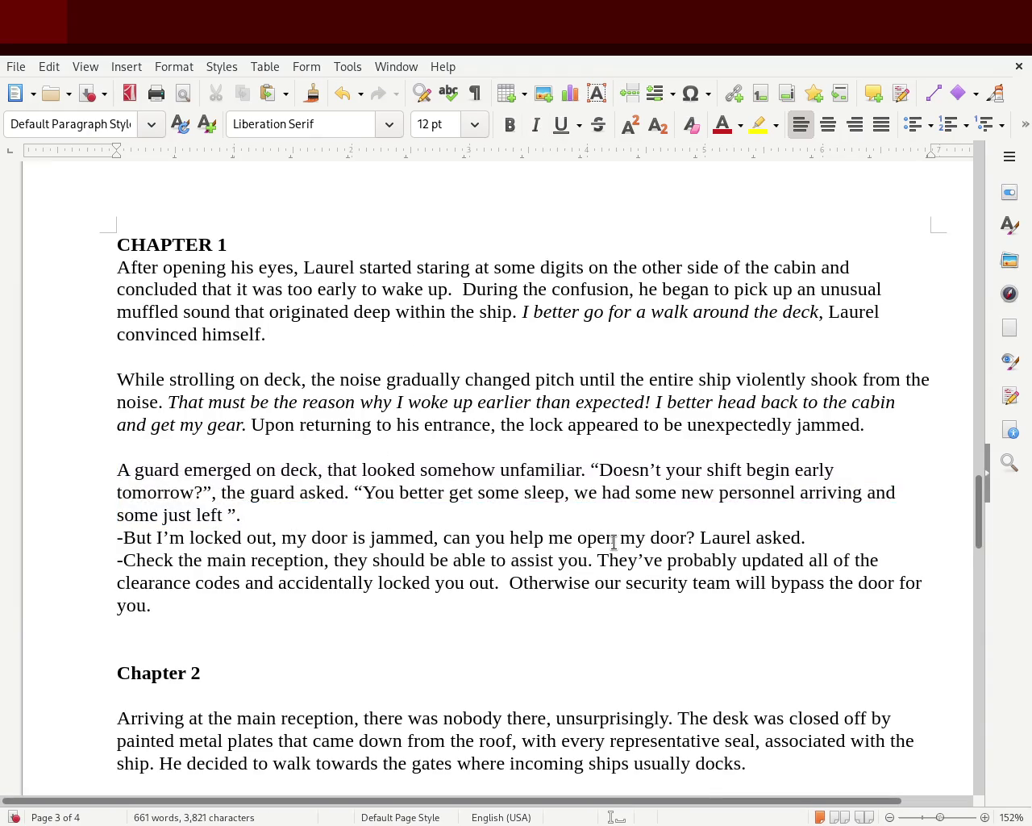
pyautogui.click(590, 466)
pyautogui.press('Return')
pyautogui.press('Return')
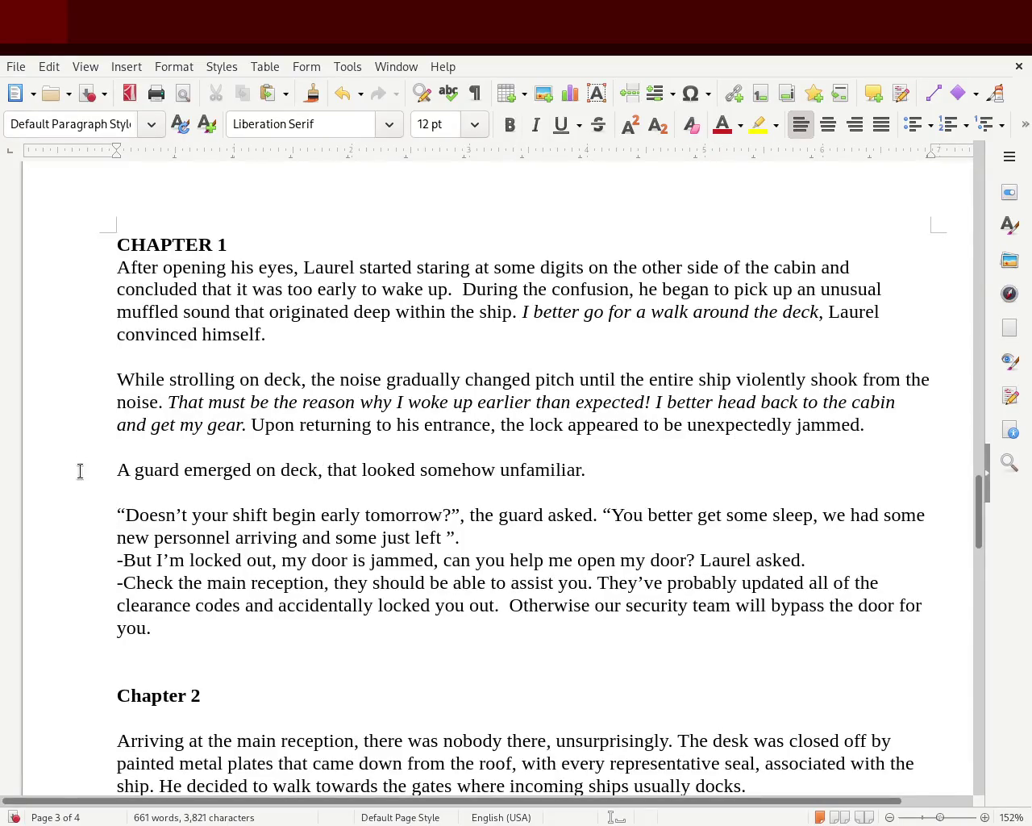
pyautogui.click(149, 509)
# - Fix the line breaks so the guard's 'new personnel' remark sits unbroken on one line
pyautogui.press('Delete')
pyautogui.press('Down')
pyautogui.press('Return')
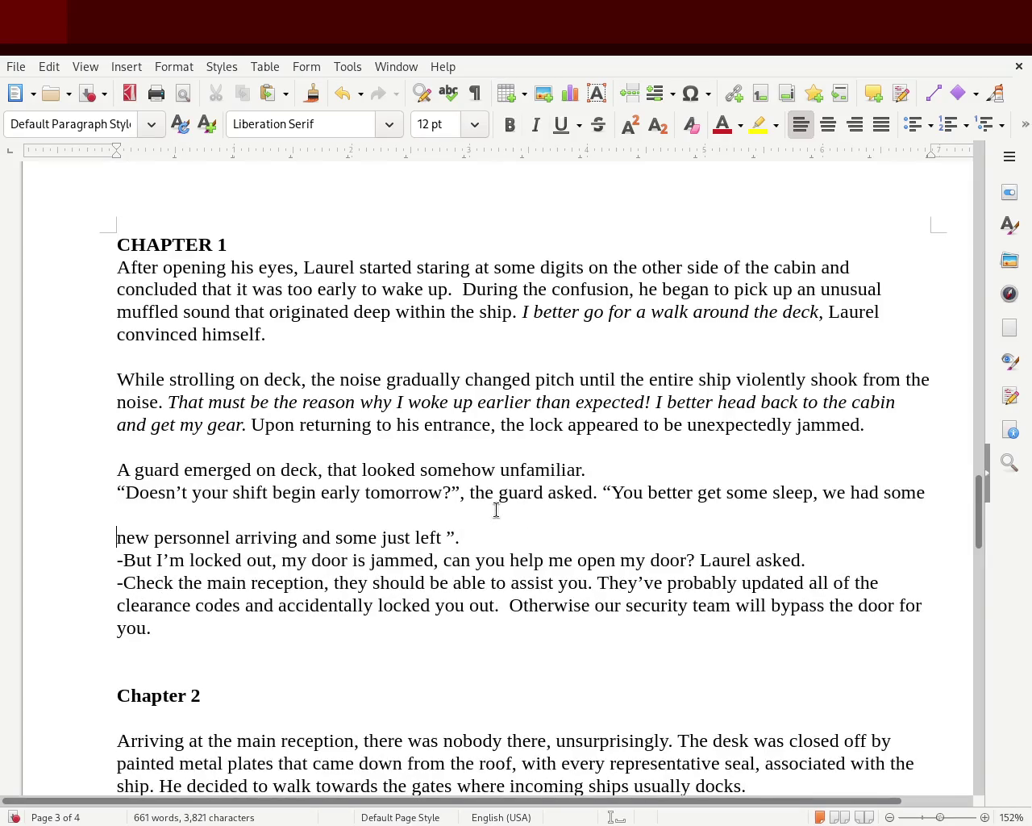
pyautogui.click(606, 486)
pyautogui.click(709, 518)
pyautogui.press('Left')
pyautogui.press('Left')
pyautogui.press('Left')
pyautogui.press('Left')
pyautogui.press('Left')
pyautogui.press('Left')
pyautogui.press('Left')
pyautogui.press('Left')
pyautogui.press('Left')
pyautogui.press('Left')
pyautogui.press('Left')
pyautogui.press('Return')
pyautogui.press('Right')
pyautogui.press('Right')
pyautogui.press('Right')
pyautogui.press('Right')
pyautogui.press('Right')
pyautogui.press('Right')
pyautogui.press('Right')
pyautogui.press('Right')
pyautogui.press('Right')
pyautogui.press('Right')
pyautogui.press('Right')
pyautogui.press('Right')
pyautogui.press('Right')
pyautogui.press('Delete')
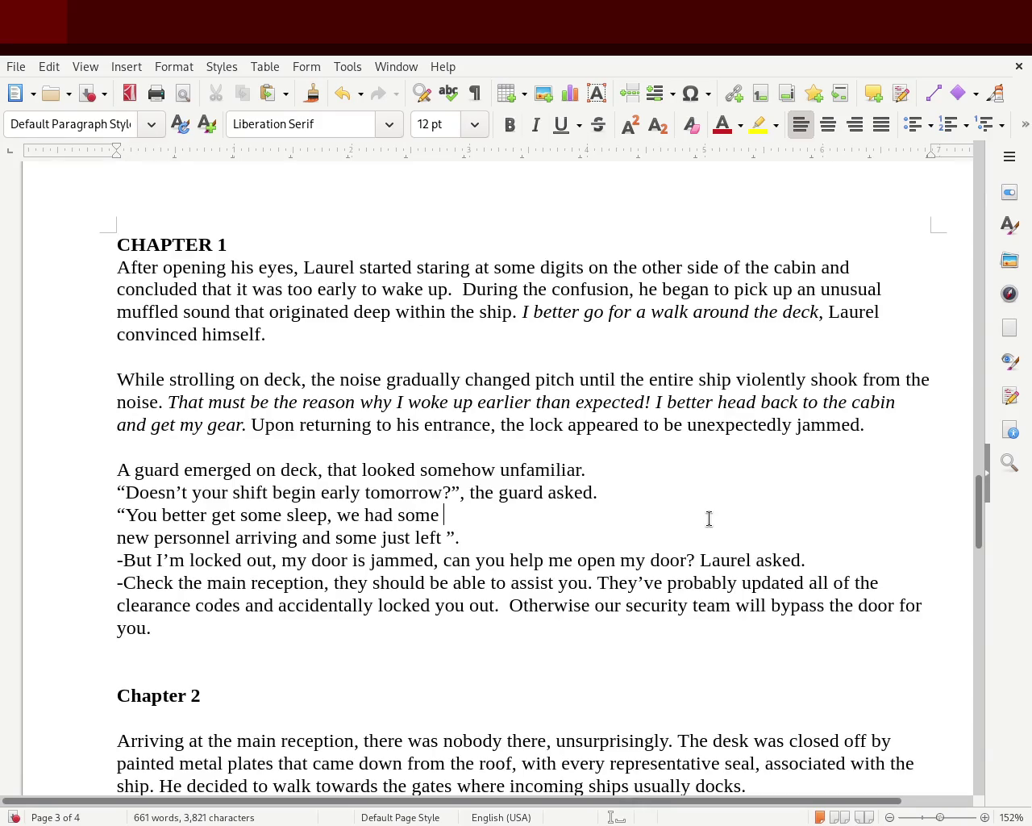
pyautogui.press('Delete')
# - Replace the period after the guard's remark with ', the guard explained.'
pyautogui.press('Right')
pyautogui.press('Right')
pyautogui.press('Right')
pyautogui.press('Right')
pyautogui.press('Right')
pyautogui.press('Right')
pyautogui.press('Right')
pyautogui.press('Right')
pyautogui.press('Right')
pyautogui.press('Right')
pyautogui.press('Right')
pyautogui.press('Right')
pyautogui.press('Right')
pyautogui.press('BackSpace')
pyautogui.write(', the guard aexp')
pyautogui.press('BackSpace')
pyautogui.press('BackSpace')
pyautogui.press('BackSpace')
pyautogui.write('exp')
pyautogui.press('Return')
pyautogui.write('.')
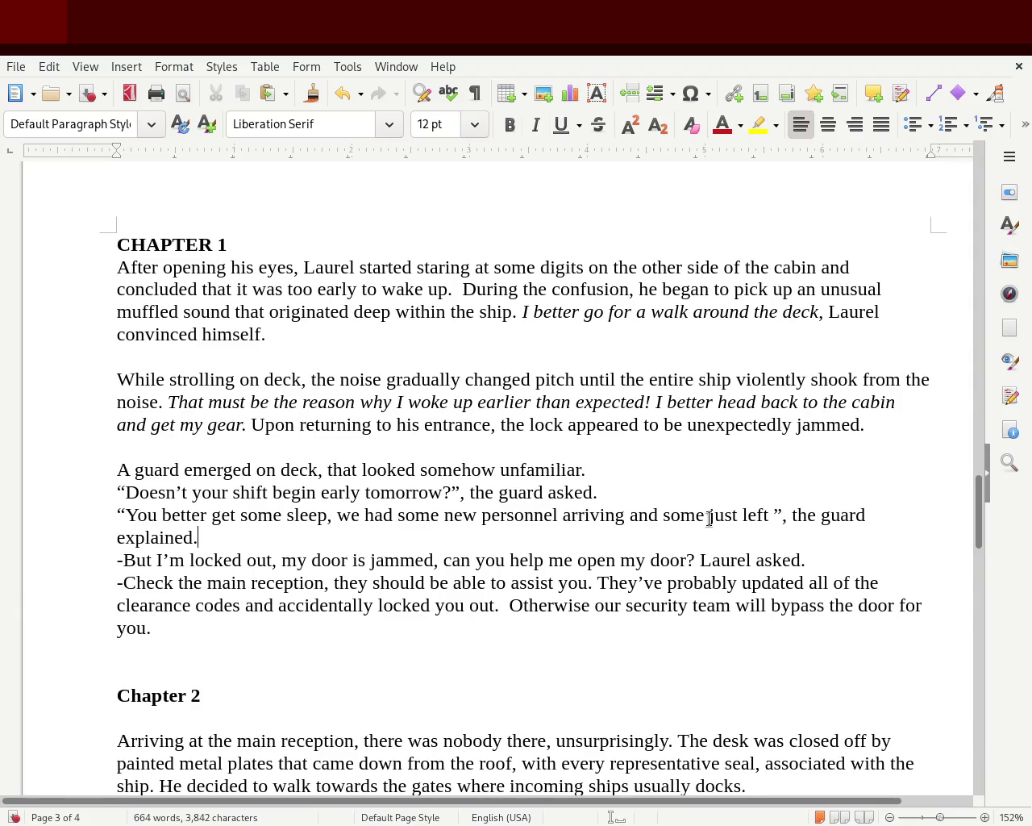
# - Merge the second quote into the 'guard asked' paragraph and change 'the guard' to 'he'
pyautogui.press('Up')
pyautogui.press('Right')
pyautogui.press('Right')
pyautogui.press('Right')
pyautogui.press('Right')
pyautogui.press('Right')
pyautogui.press('Right')
pyautogui.press('Right')
pyautogui.press('Right')
pyautogui.press('Right')
pyautogui.press('Right')
pyautogui.press('End')
pyautogui.press('Delete')
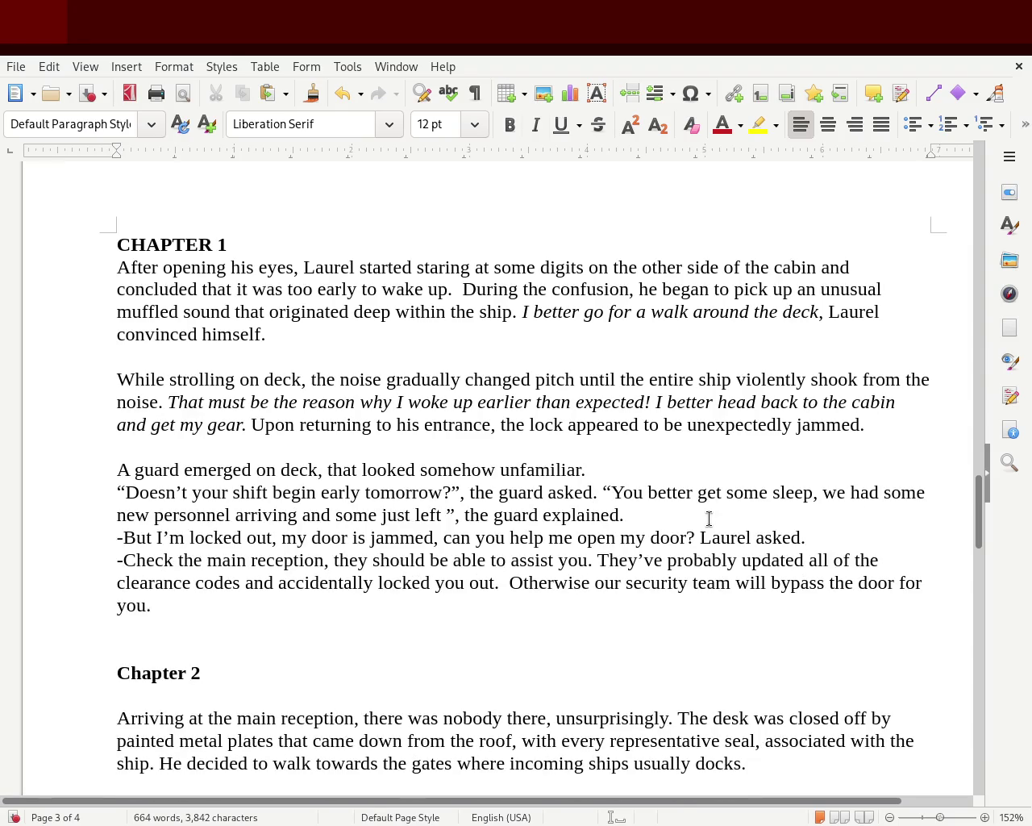
pyautogui.press('Down')
pyautogui.press('Right')
pyautogui.press('Left')
pyautogui.press('Left')
pyautogui.press('Left')
pyautogui.press('BackSpace')
pyautogui.press('BackSpace')
pyautogui.press('BackSpace')
pyautogui.press('BackSpace')
pyautogui.press('BackSpace')
pyautogui.press('BackSpace')
pyautogui.press('BackSpace')
pyautogui.press('BackSpace')
pyautogui.write('he')
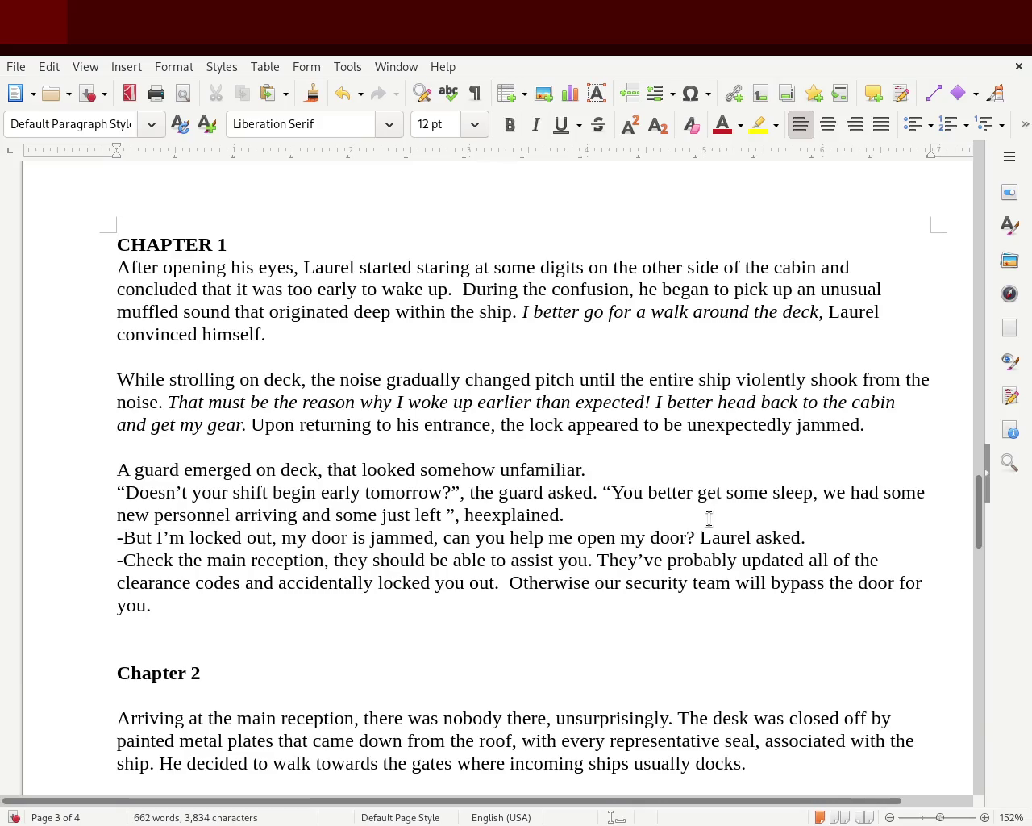
# - Remove the closing quote and ', the guard asked.' tag after 'tomorrow?'
pyautogui.press('Up')
pyautogui.press('Left')
pyautogui.press('Left')
pyautogui.press('Left')
pyautogui.press('Left')
pyautogui.press('Delete')
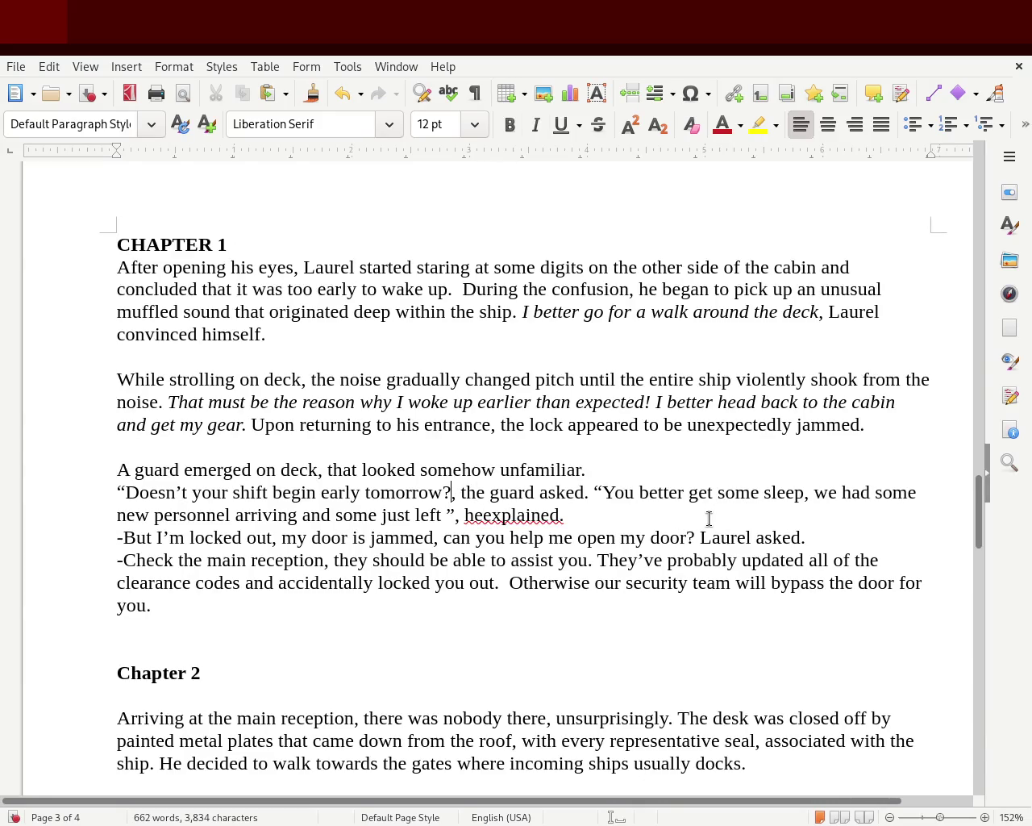
pyautogui.press('Delete')
pyautogui.press('Delete')
pyautogui.press('Delete')
pyautogui.press('Delete')
pyautogui.press('Delete')
pyautogui.press('Delete')
pyautogui.press('Delete')
pyautogui.press('Delete')
pyautogui.press('Delete')
pyautogui.press('Delete')
pyautogui.write(',')
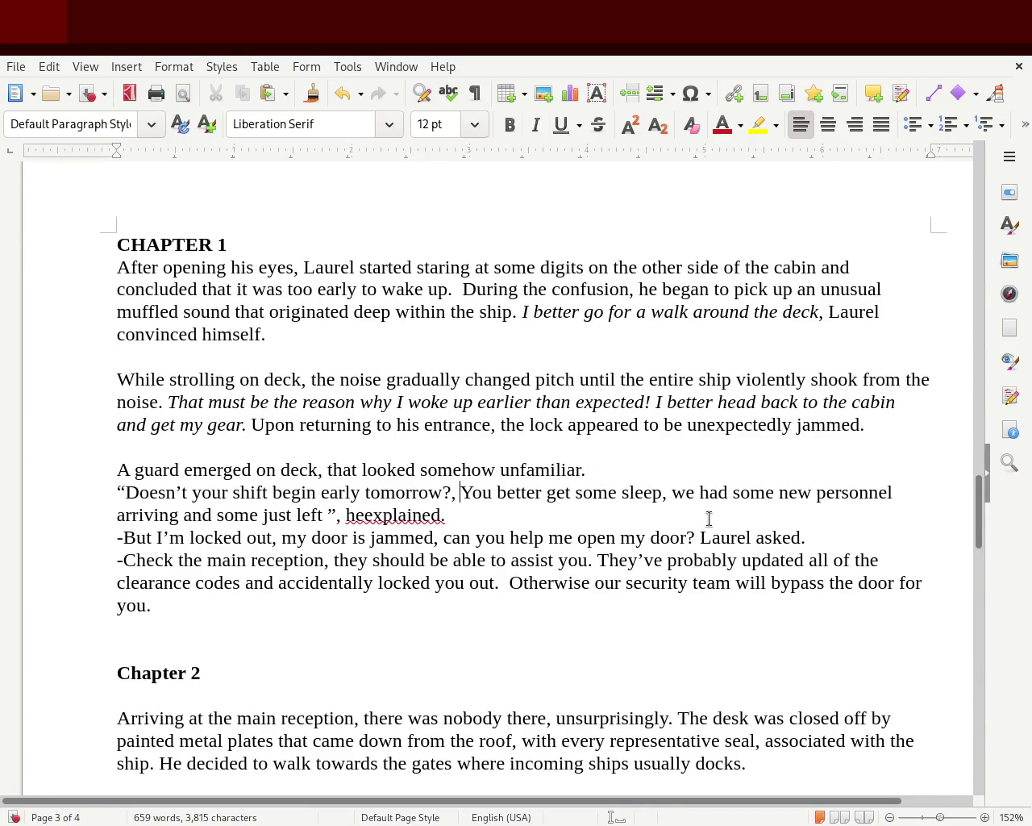
pyautogui.press('Left')
pyautogui.press('Left')
pyautogui.press('Delete')
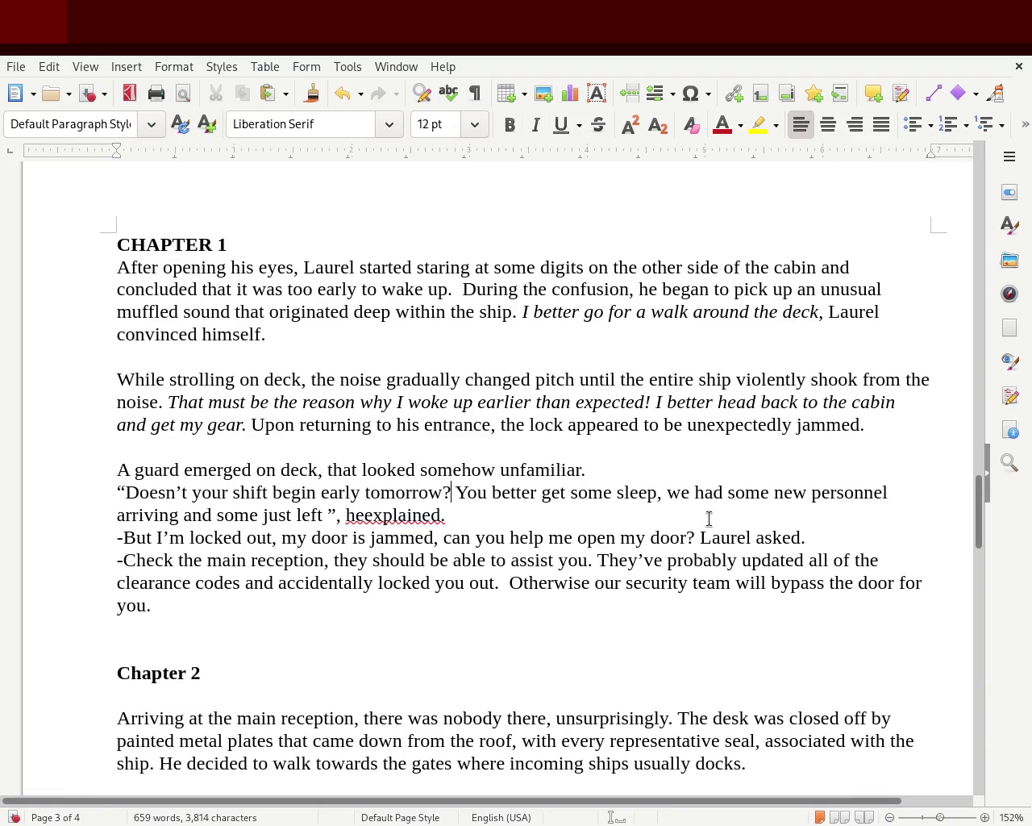
# - Change 'heexplained' to 'the guard explained' and join the quote onto the 'unfamiliar.' paragraph
pyautogui.press('Right')
pyautogui.press('Right')
pyautogui.press('Right')
pyautogui.press('Right')
pyautogui.press('Right')
pyautogui.press('Right')
pyautogui.press('Right')
pyautogui.press('Right')
pyautogui.press('Right')
pyautogui.press('Right')
pyautogui.press('Right')
pyautogui.press('Right')
pyautogui.press('Right')
pyautogui.press('Right')
pyautogui.press('Right')
pyautogui.press('Right')
pyautogui.press('Right')
pyautogui.press('Right')
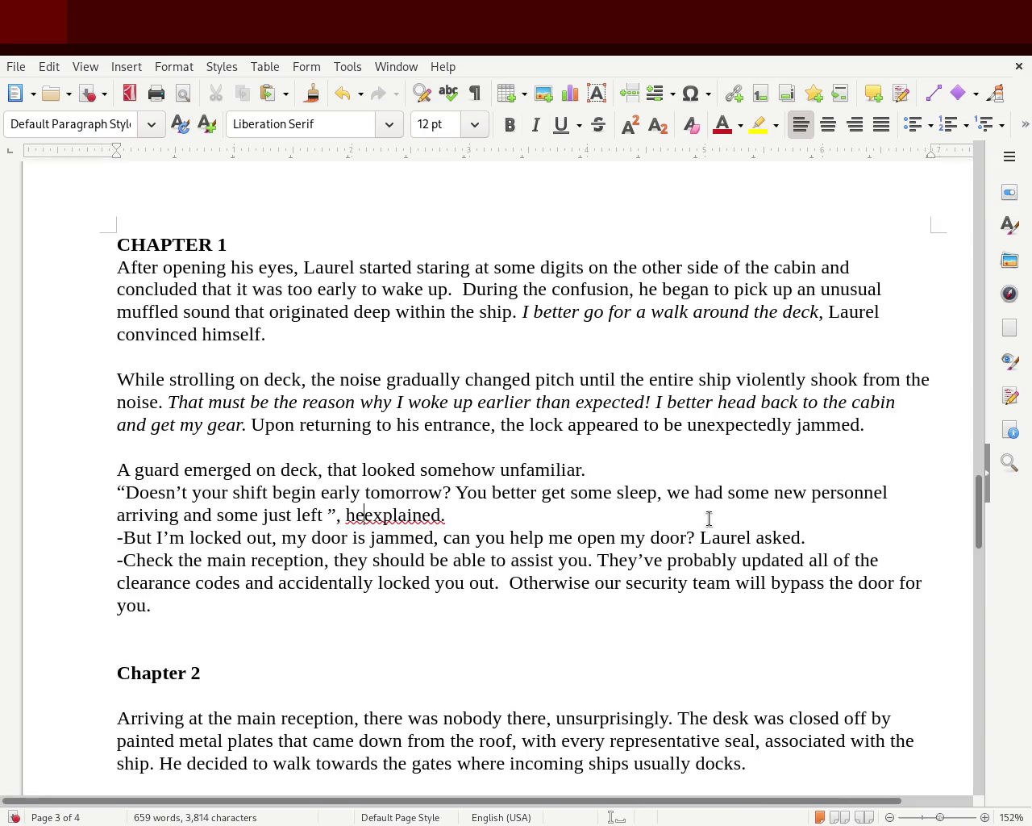
pyautogui.press('BackSpace')
pyautogui.press('BackSpace')
pyautogui.write('the guard')
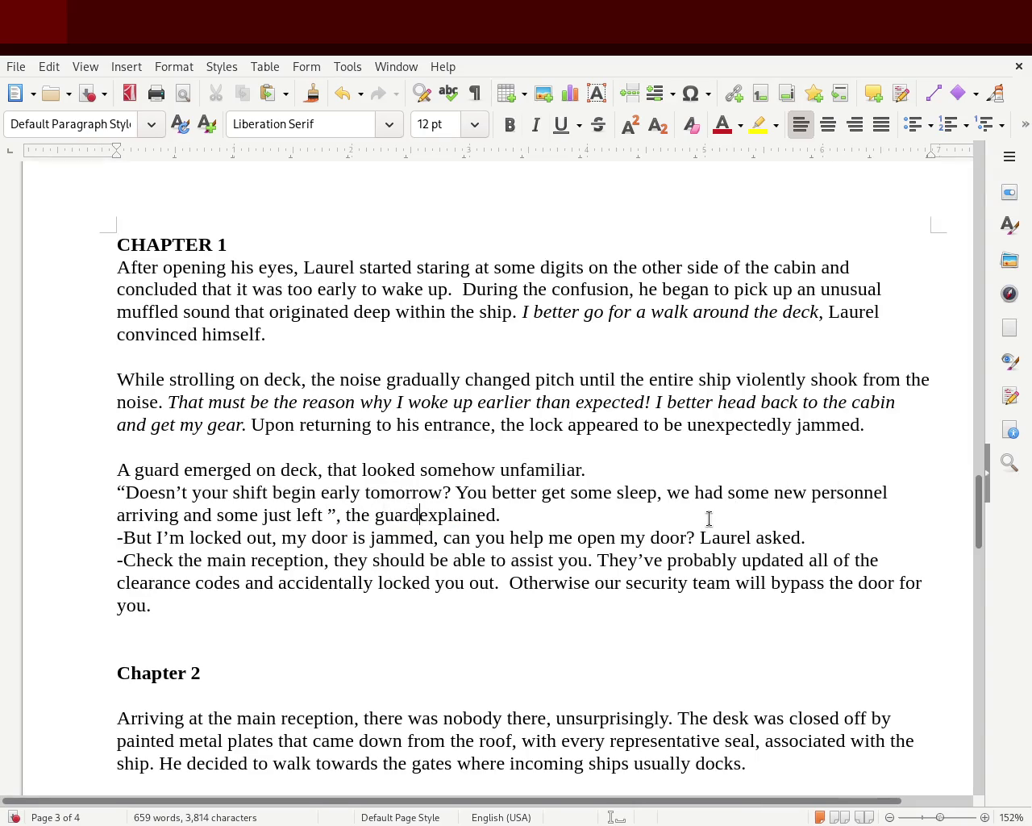
pyautogui.press('Up')
pyautogui.press('Up')
pyautogui.press('Right')
pyautogui.press('Right')
pyautogui.press('Right')
pyautogui.press('Right')
pyautogui.press('Right')
pyautogui.press('Right')
pyautogui.press('Right')
pyautogui.press('Right')
pyautogui.press('Delete')
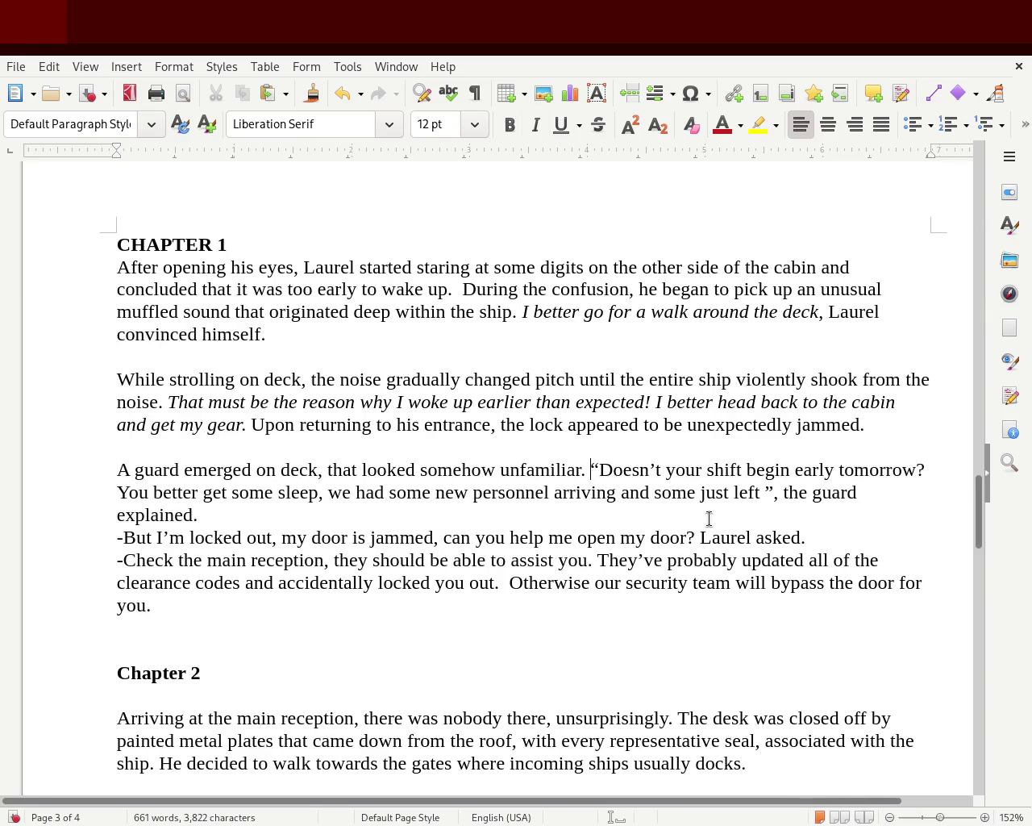
# - Turn Laurel's dash line into a quoted question ending 'door?"', preceded by a blank line
pyautogui.press('Down')
pyautogui.press('Down')
pyautogui.press('Delete')
pyautogui.press('Delete')
pyautogui.write('"')
pyautogui.press('Right')
pyautogui.press('Left')
pyautogui.press('Left')
pyautogui.press('Right')
pyautogui.press('Right')
pyautogui.press('Right')
pyautogui.press('Right')
pyautogui.press('Right')
pyautogui.press('Right')
pyautogui.press('Right')
pyautogui.press('Right')
pyautogui.press('Right')
pyautogui.press('Right')
pyautogui.press('Right')
pyautogui.press('Right')
pyautogui.press('Right')
pyautogui.press('Right')
pyautogui.press('Right')
pyautogui.press('Right')
pyautogui.press('Right')
pyautogui.press('Right')
pyautogui.press('Right')
pyautogui.press('Right')
pyautogui.press('Right')
pyautogui.press('Right')
pyautogui.press('Left')
pyautogui.press('Left')
pyautogui.write('"')
pyautogui.press('Right')
pyautogui.press('Right')
pyautogui.press('Right')
pyautogui.press('Right')
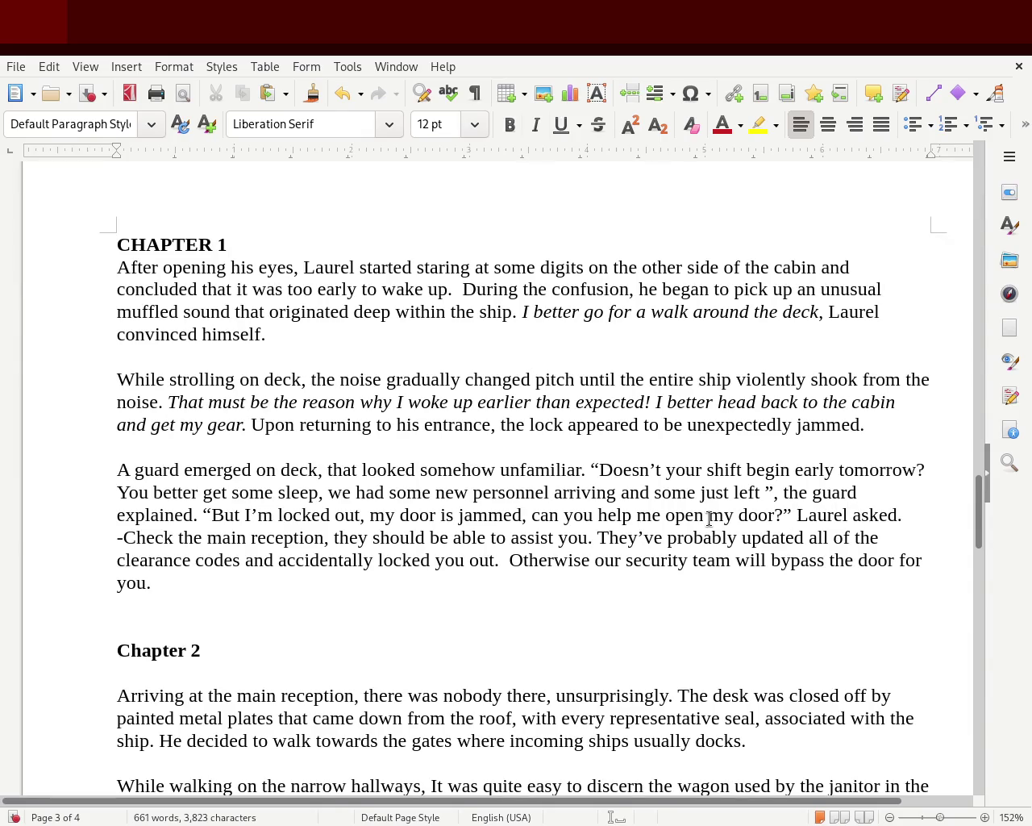
pyautogui.press('Left')
pyautogui.press('Left')
pyautogui.press('Left')
pyautogui.press('Left')
pyautogui.press('Left')
pyautogui.press('Left')
pyautogui.press('Left')
pyautogui.press('Left')
pyautogui.press('Left')
pyautogui.press('Left')
pyautogui.press('Left')
pyautogui.press('Left')
pyautogui.press('Left')
pyautogui.press('Left')
pyautogui.press('Left')
pyautogui.press('Left')
pyautogui.press('Right')
pyautogui.press('Right')
pyautogui.press('Return')
pyautogui.press('Return')
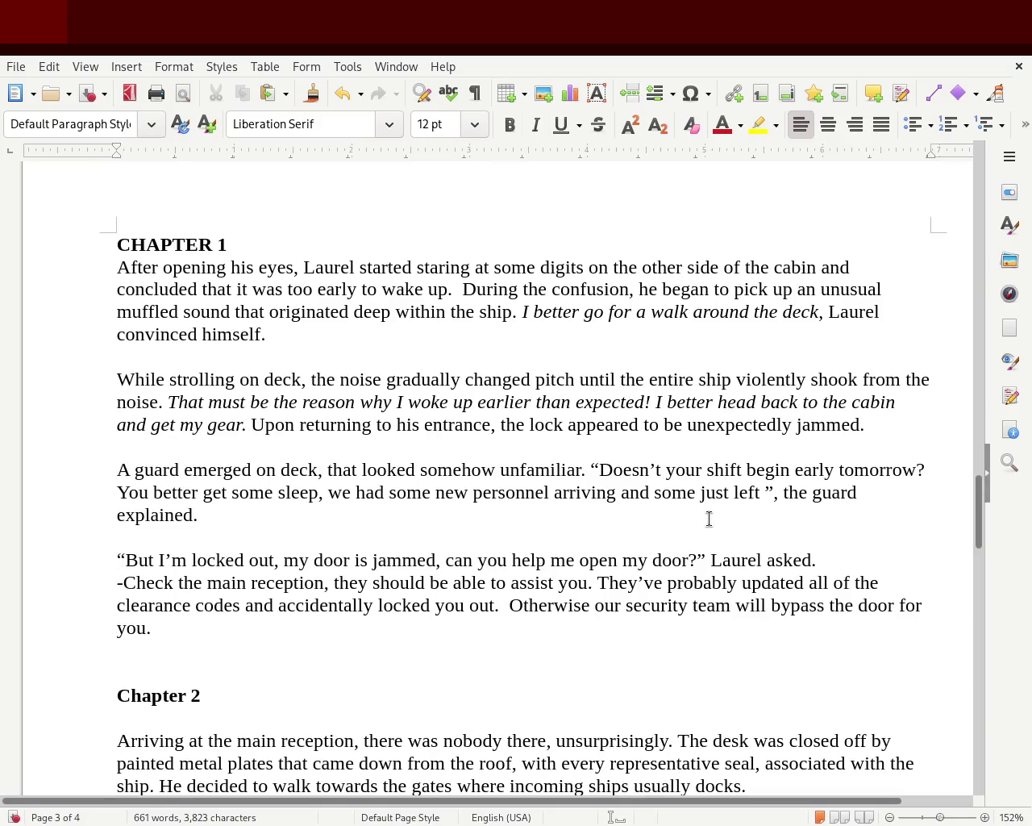
# - Replace the dash before 'Check' with an opening quote and close the reply with '", the guard'
pyautogui.press('Delete')
pyautogui.write('"')
pyautogui.press('Right')
pyautogui.press('Right')
pyautogui.press('Right')
pyautogui.press('Right')
pyautogui.press('Right')
pyautogui.press('Right')
pyautogui.press('Right')
pyautogui.press('Right')
pyautogui.press('Right')
pyautogui.press('Right')
pyautogui.press('Right')
pyautogui.press('Right')
pyautogui.press('Right')
pyautogui.press('Right')
pyautogui.press('Right')
pyautogui.press('Right')
pyautogui.press('Right')
pyautogui.press('Right')
pyautogui.press('Right')
pyautogui.press('Right')
pyautogui.press('Right')
pyautogui.press('Right')
pyautogui.press('Right')
pyautogui.press('Right')
pyautogui.press('Right')
pyautogui.press('Right')
pyautogui.press('Right')
pyautogui.press('Right')
pyautogui.press('Right')
pyautogui.press('Right')
pyautogui.press('Right')
pyautogui.press('Right')
pyautogui.press('Right')
pyautogui.press('Right')
pyautogui.press('Right')
pyautogui.press('Right')
pyautogui.press('Right')
pyautogui.press('Right')
pyautogui.press('Right')
pyautogui.press('Right')
pyautogui.press('Right')
pyautogui.press('Right')
pyautogui.press('Right')
pyautogui.press('Left')
pyautogui.press('Up')
pyautogui.press('Up')
pyautogui.press('Right')
pyautogui.press('Right')
pyautogui.write('#')
pyautogui.press('BackSpace')
pyautogui.press('BackSpace')
pyautogui.write('"')
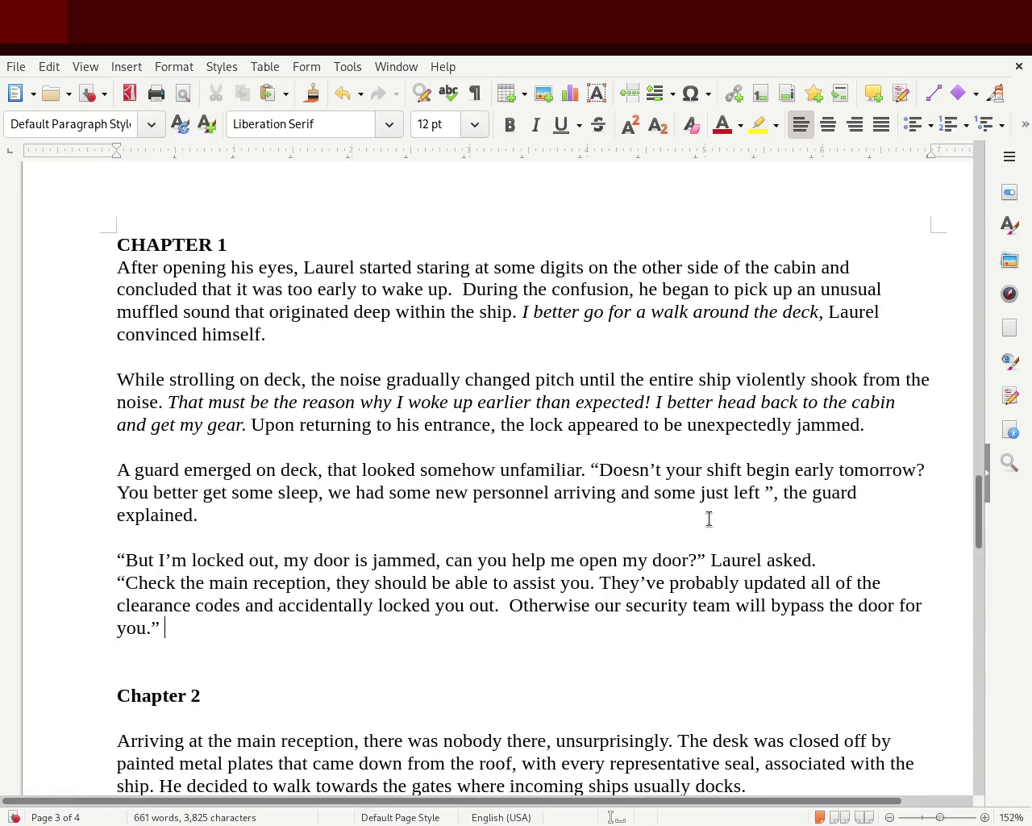
pyautogui.write(', ')
pyautogui.write('the guard')
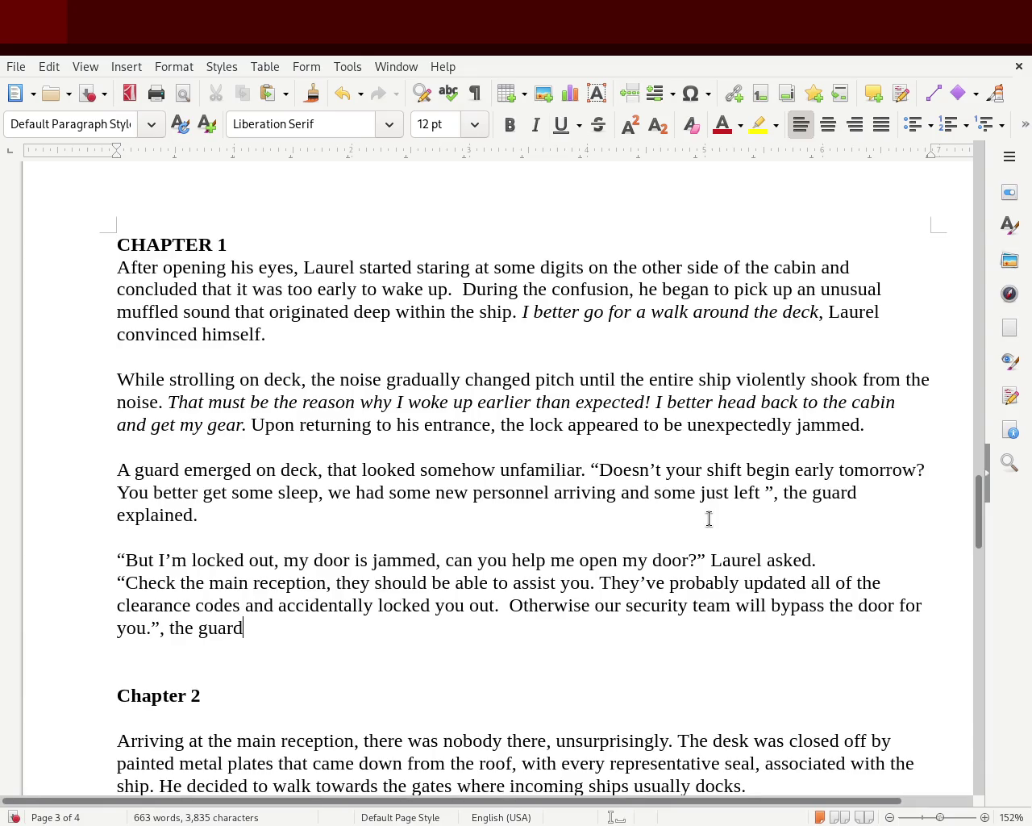
# - Complete the tag as ', the guard answered.' and retype 'theguard' before 'explained'
pyautogui.write('answr')
pyautogui.press('BackSpace')
pyautogui.write('ered.')
pyautogui.moveTo(783, 497); pyautogui.dragTo(857, 495)
pyautogui.click(858, 496)
pyautogui.write('he')
pyautogui.press('BackSpace')
pyautogui.press('BackSpace')
pyautogui.write('theguard')
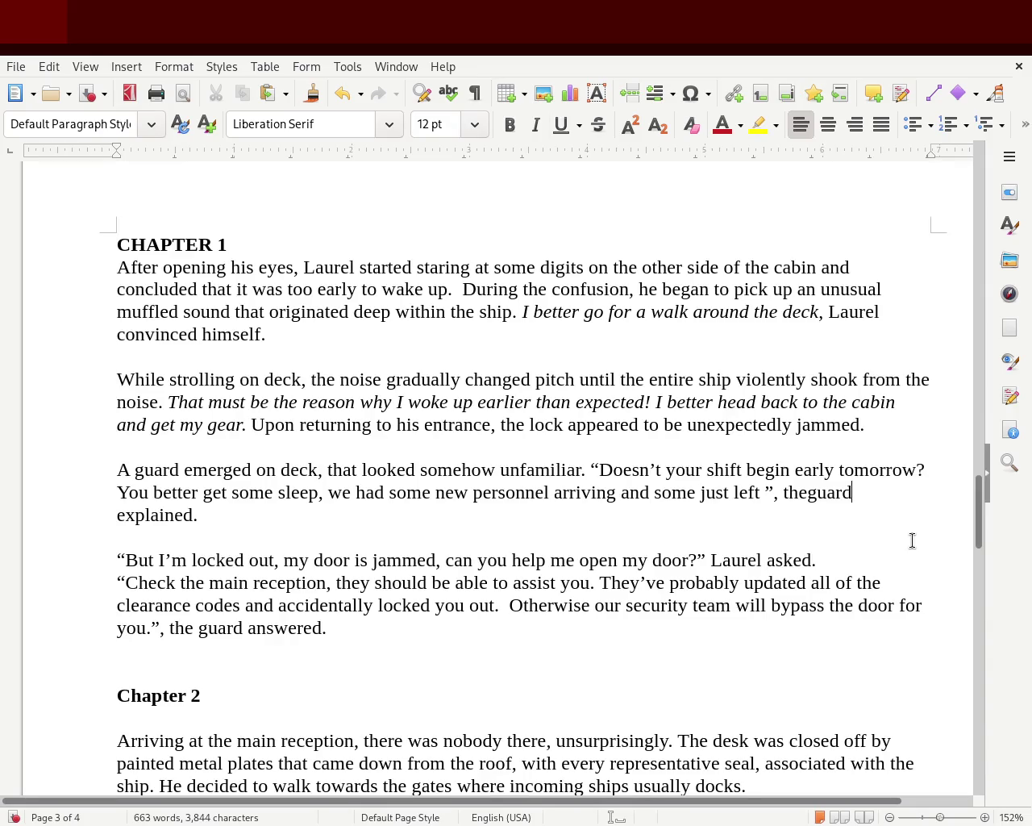
# - Change 'jammed, can' to 'jammed. Can' in Laurel's line
pyautogui.click(441, 559)
pyautogui.press('Delete')
pyautogui.press('Delete')
pyautogui.write('.')
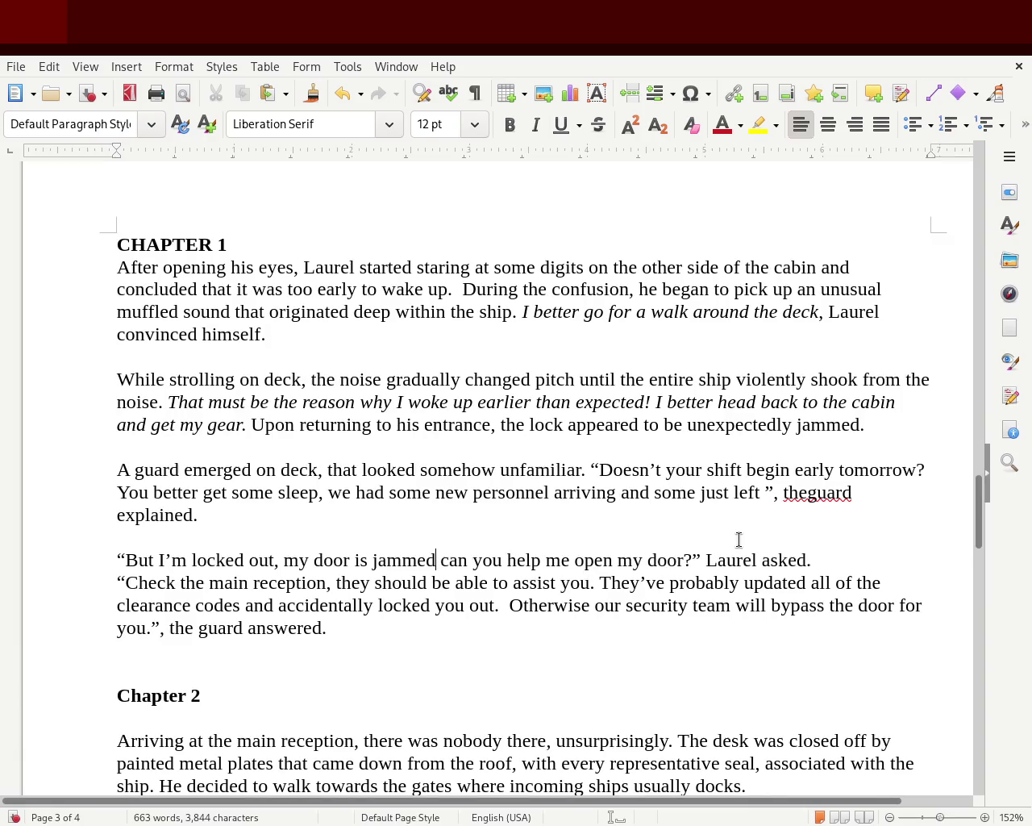
pyautogui.press('Delete')
pyautogui.write('C')
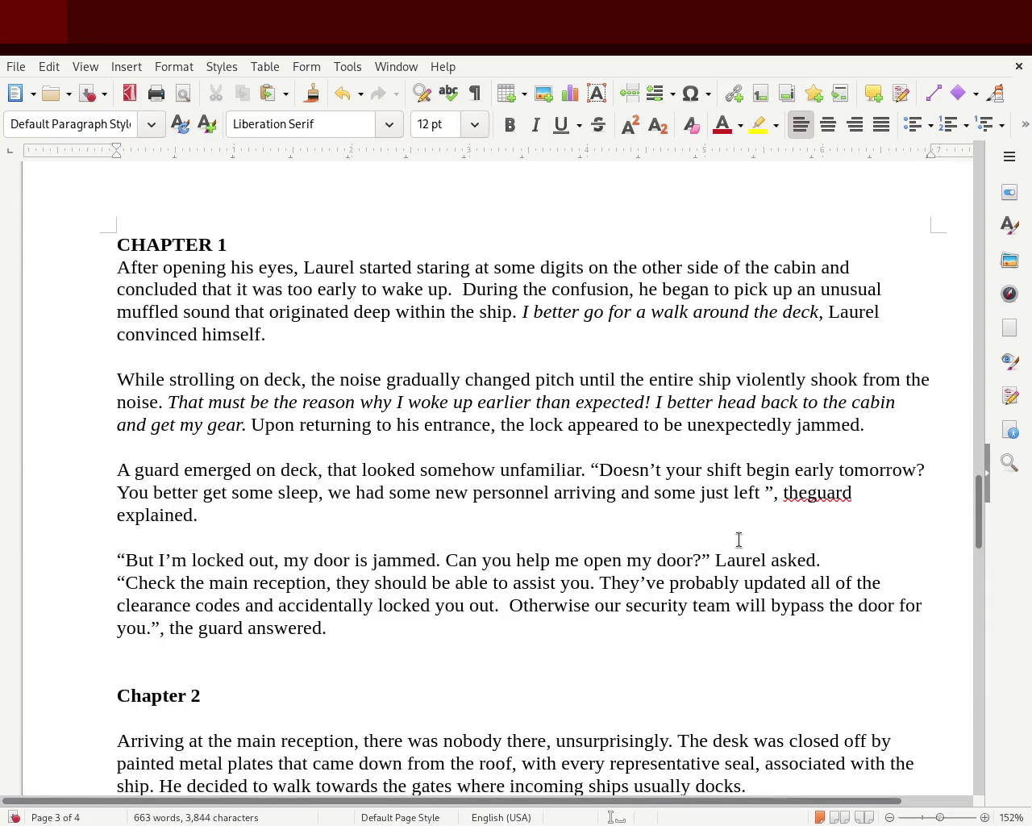
# - Change 'open my door?' to 'open the door?' and delete the double space before 'Otherwise'
pyautogui.click(621, 553)
pyautogui.write('up')
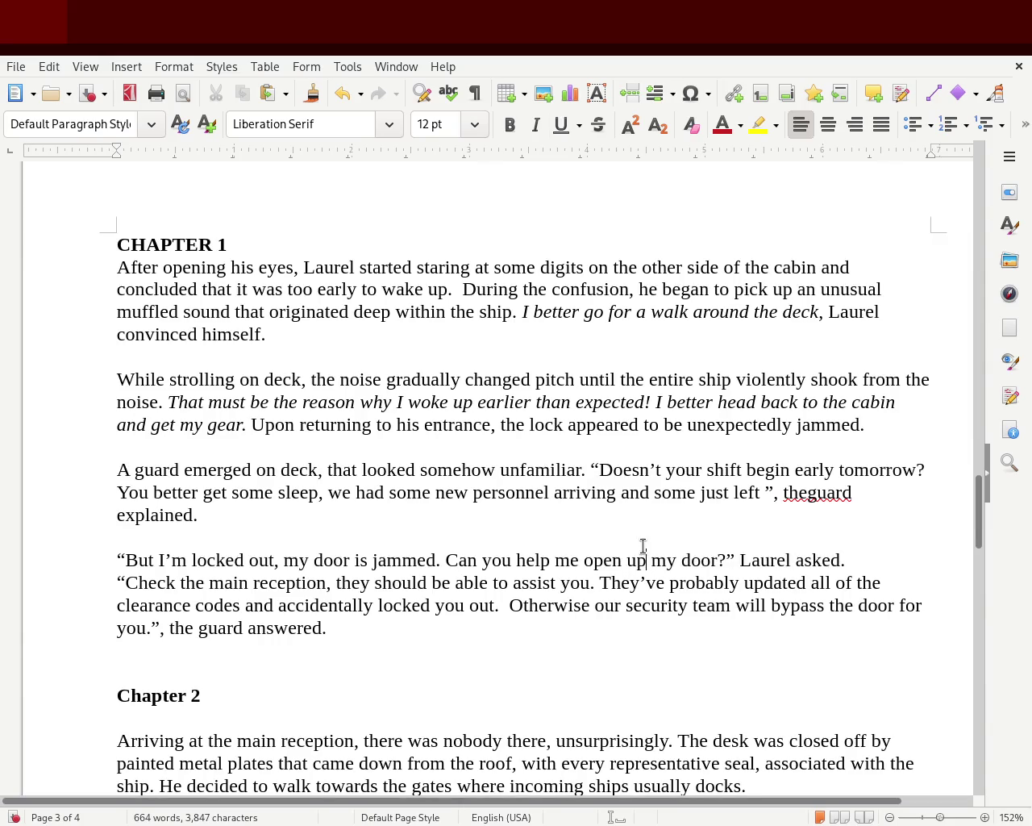
pyautogui.press('BackSpace')
pyautogui.press('BackSpace')
pyautogui.write('the')
pyautogui.press('Delete')
pyautogui.press('Delete')
pyautogui.press('Delete')
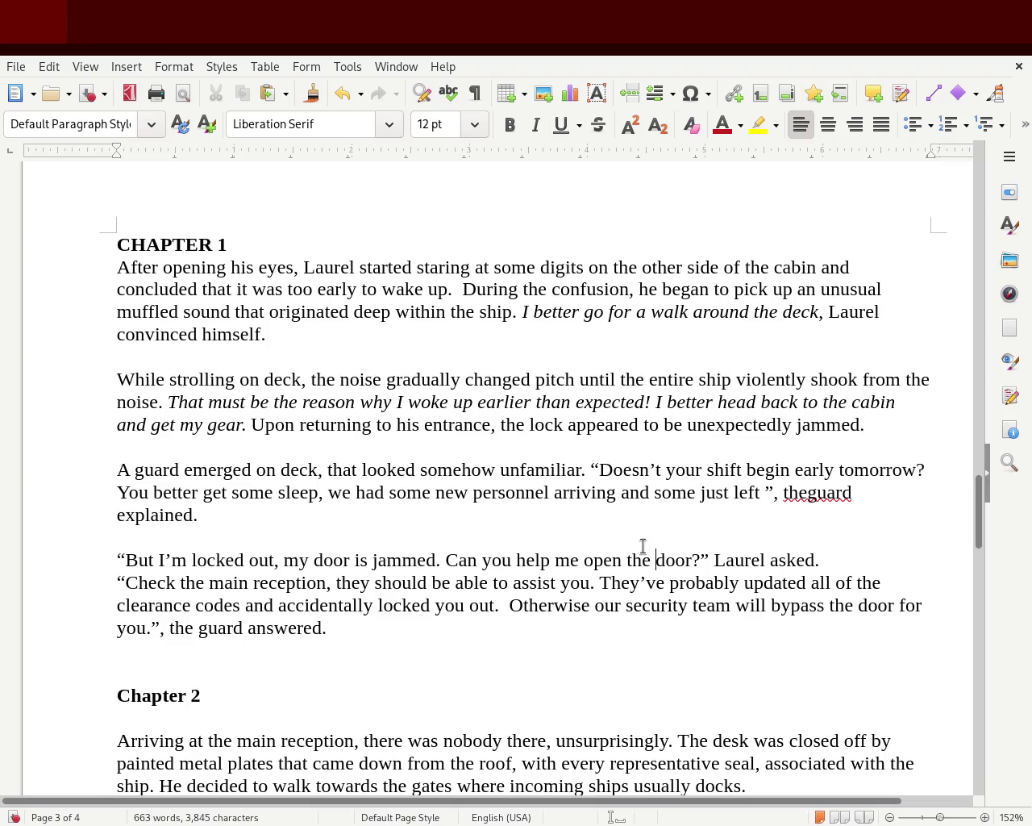
pyautogui.click(508, 606)
pyautogui.press('Delete')
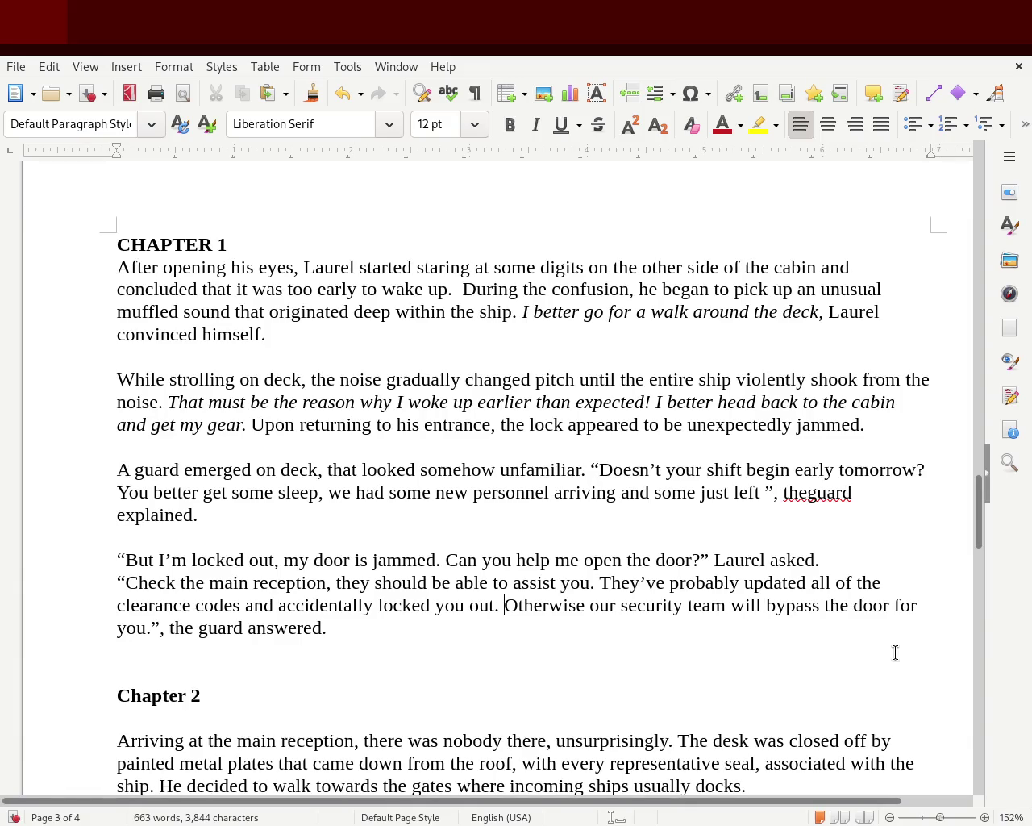
# - Insert 'luckily' before 'emerged', 'after a while' before 'on', and 'the' before 'deck'
pyautogui.click(185, 469)
pyautogui.write('luckily')
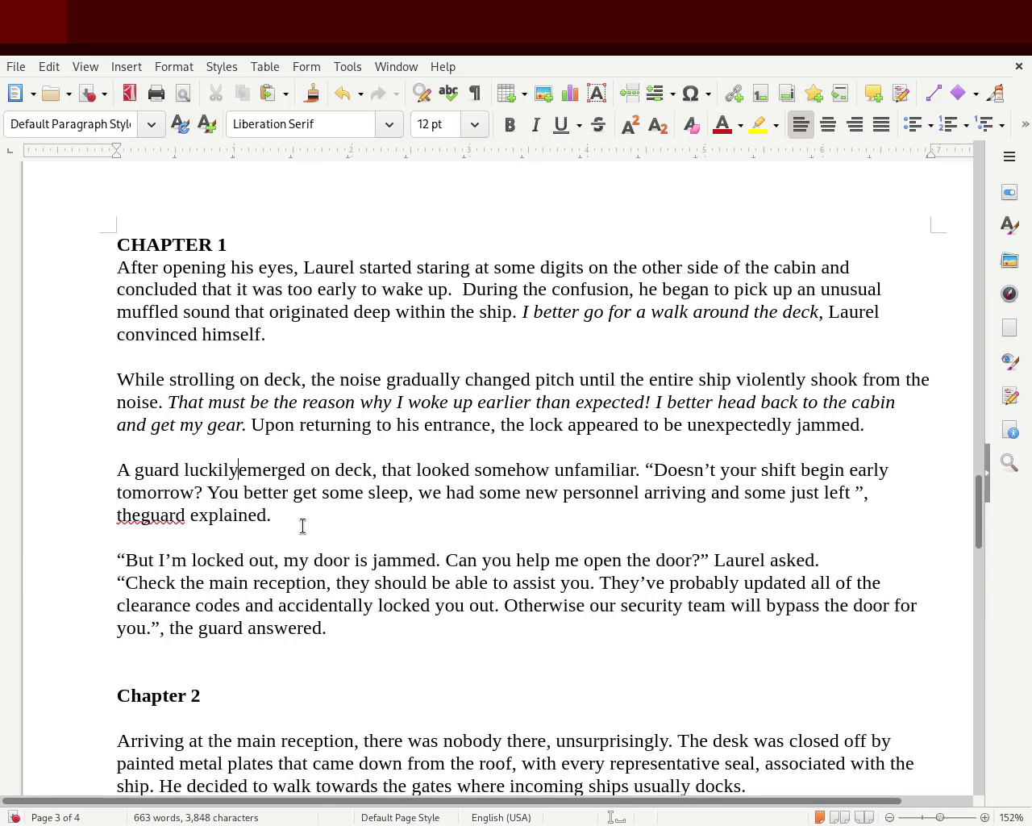
pyautogui.press('Down')
pyautogui.press('Down')
pyautogui.press('Down')
pyautogui.click(312, 476)
pyautogui.write('after a ')
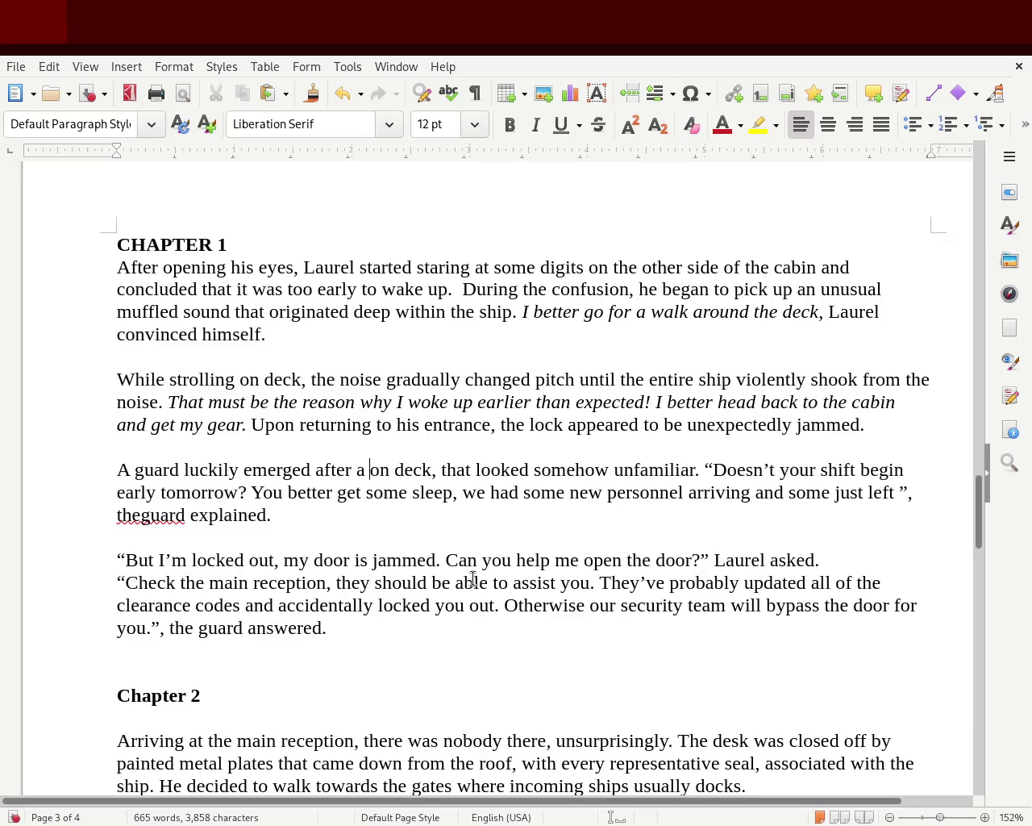
pyautogui.write('while')
pyautogui.hotkey('ctrl', 'Right')
pyautogui.write('the')
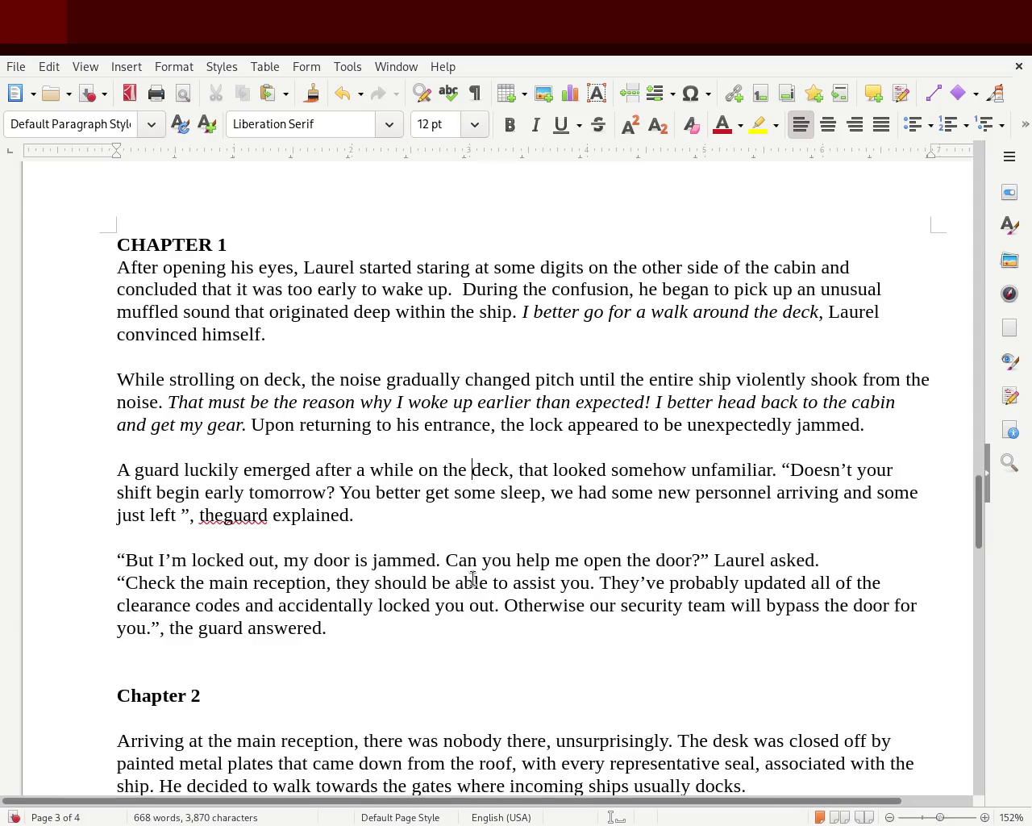
# - Replace the comma after 'deck' with a period and open the quote '“You'
pyautogui.press('Right')
pyautogui.hotkey('ctrl', 'Right')
pyautogui.press('Left')
pyautogui.press('BackSpace')
pyautogui.write('.')
pyautogui.write(' "you')
pyautogui.press('BackSpace')
pyautogui.press('BackSpace')
pyautogui.press('BackSpace')
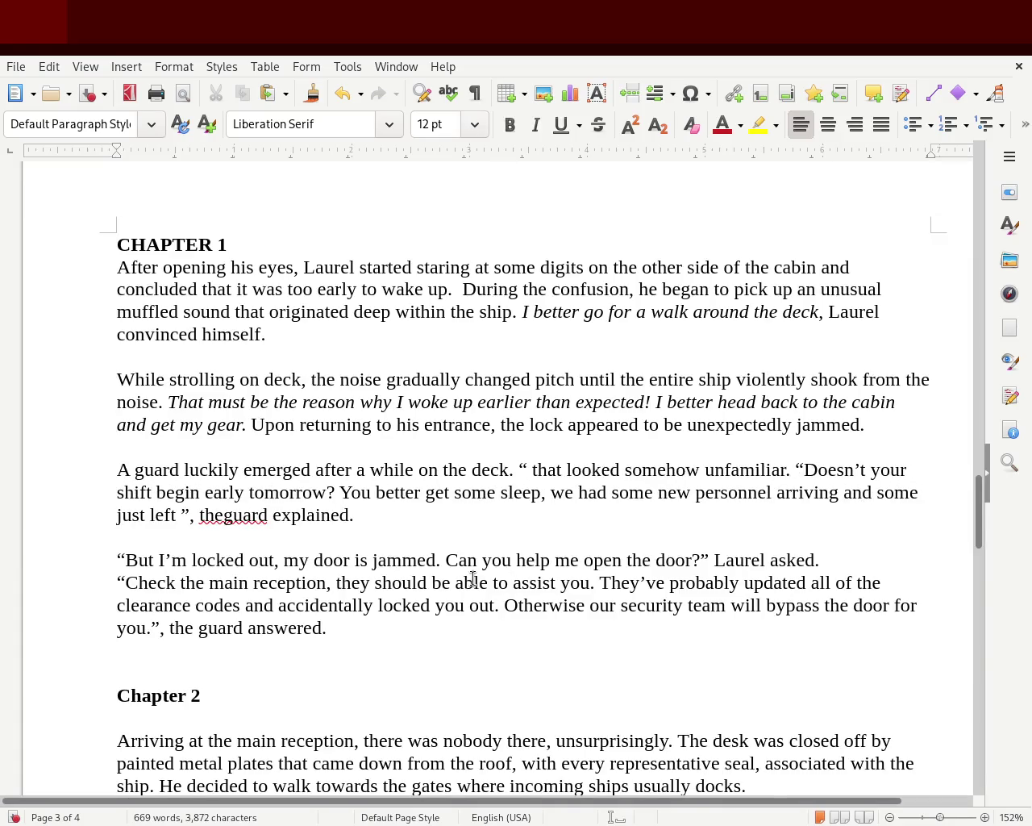
pyautogui.write('You')
# - Edit the rest into 'You look somehow familiar.' and remove the stray quote before 'Doesn't'
pyautogui.press('Delete')
pyautogui.press('Delete')
pyautogui.press('Delete')
pyautogui.press('Delete')
pyautogui.press('Delete')
pyautogui.press('Right')
pyautogui.press('Right')
pyautogui.press('Right')
pyautogui.press('Right')
pyautogui.press('Right')
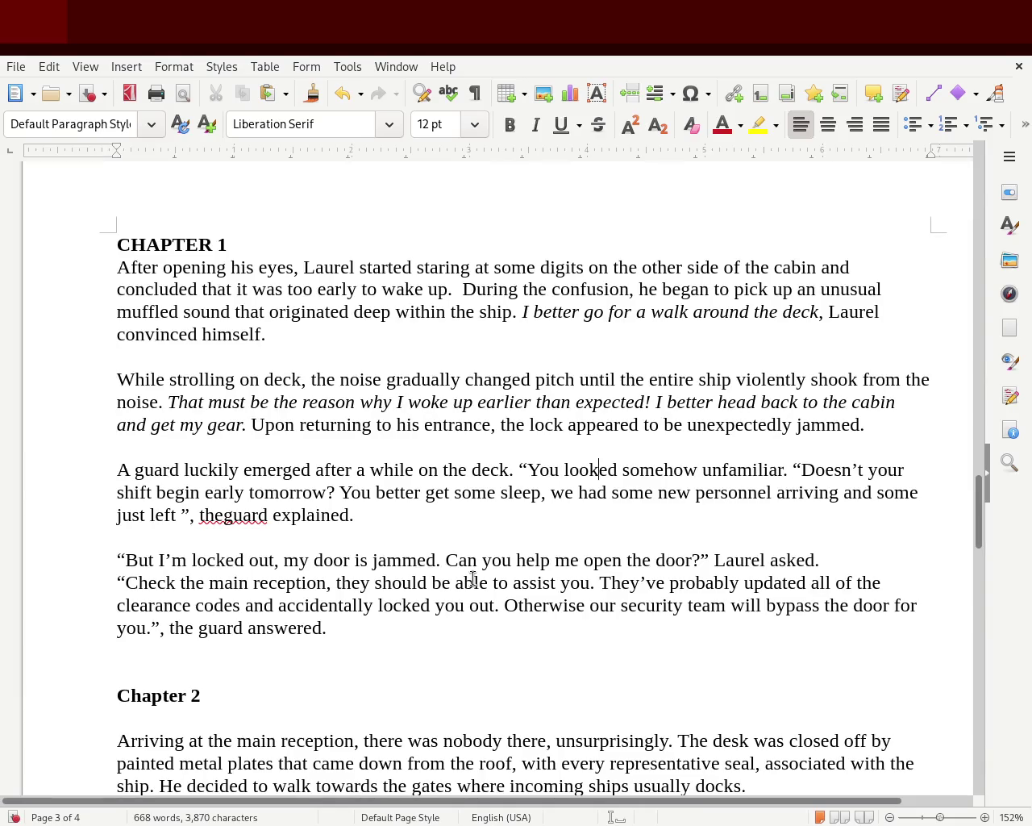
pyautogui.press('Delete')
pyautogui.press('Delete')
pyautogui.press('Right')
pyautogui.press('Right')
pyautogui.press('Right')
pyautogui.press('Right')
pyautogui.press('Right')
pyautogui.press('Right')
pyautogui.press('Right')
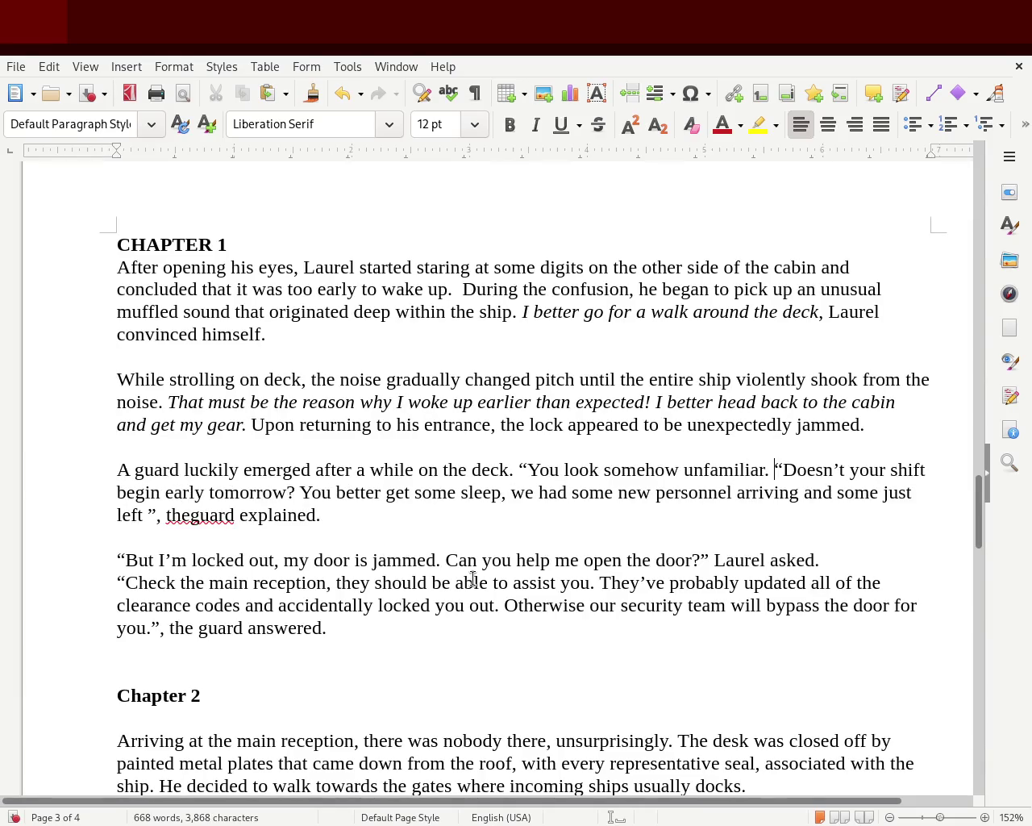
pyautogui.press('Left')
pyautogui.press('Left')
pyautogui.press('Left')
pyautogui.press('Left')
pyautogui.press('Left')
pyautogui.press('Left')
pyautogui.press('Left')
pyautogui.press('Delete')
pyautogui.press('Delete')
pyautogui.press('Right')
pyautogui.press('Right')
pyautogui.press('Right')
pyautogui.press('Right')
pyautogui.press('Right')
pyautogui.press('Right')
pyautogui.press('Delete')
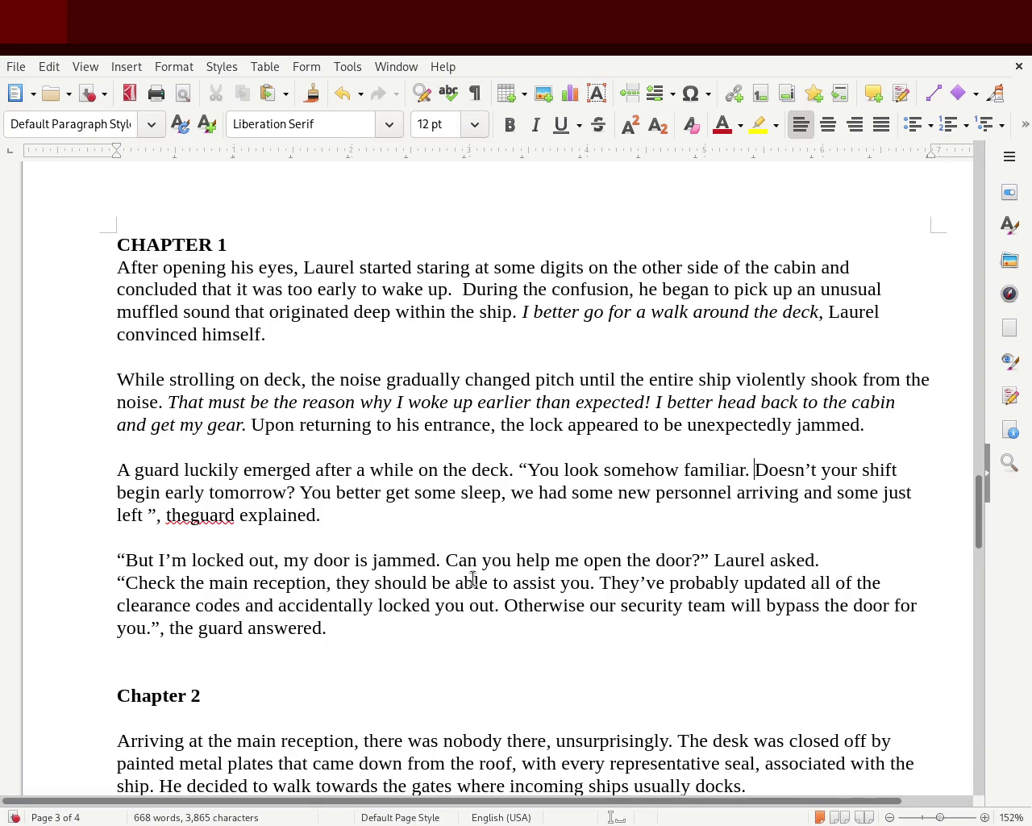
# - Delete 'a while' so the sentence reads 'emerged after on the deck'
pyautogui.press('Left')
pyautogui.press('Left')
pyautogui.press('Left')
pyautogui.press('Left')
pyautogui.press('Left')
pyautogui.press('Left')
pyautogui.press('Left')
pyautogui.press('Left')
pyautogui.press('Left')
pyautogui.press('Left')
pyautogui.press('Left')
pyautogui.press('Left')
pyautogui.press('Left')
pyautogui.press('Right')
pyautogui.press('Left')
pyautogui.press('Right')
pyautogui.press('Right')
pyautogui.press('Right')
pyautogui.press('Right')
pyautogui.press('Right')
pyautogui.press('Delete')
pyautogui.press('Delete')
pyautogui.press('Delete')
pyautogui.press('Delete')
pyautogui.press('Delete')
pyautogui.press('BackSpace')
pyautogui.press('BackSpace')
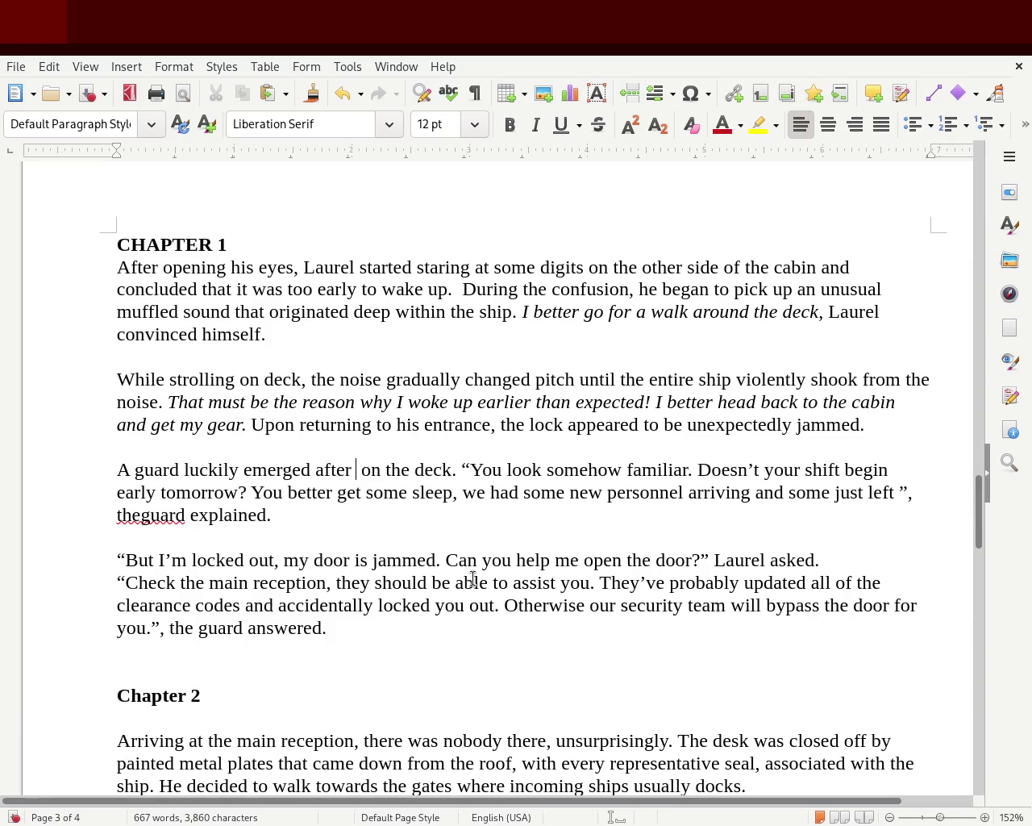
# - Tidy the extra spaces and open the paragraph with 'After some frustraing attemptes to open the door, a'
pyautogui.press('BackSpace')
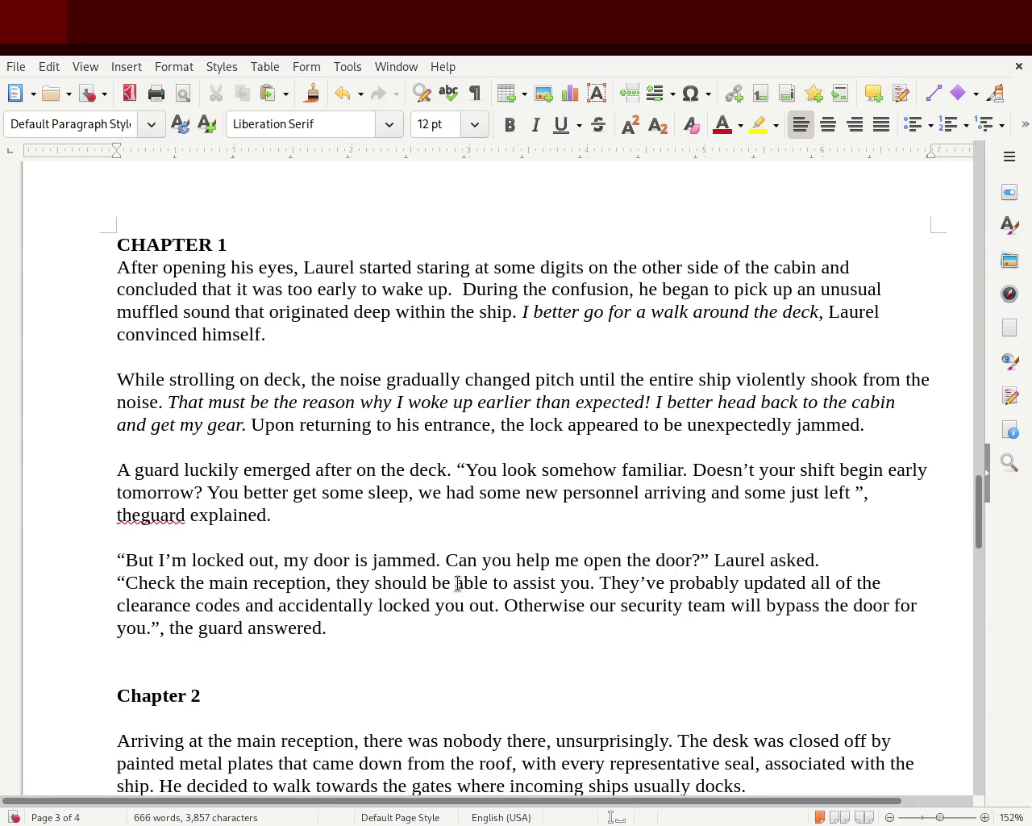
pyautogui.press('Delete')
pyautogui.press('Left')
pyautogui.press('Left')
pyautogui.press('Left')
pyautogui.press('Left')
pyautogui.press('Left')
pyautogui.press('Left')
pyautogui.press('Left')
pyautogui.press('Left')
pyautogui.press('Left')
pyautogui.press('Left')
pyautogui.press('Left')
pyautogui.write('After')
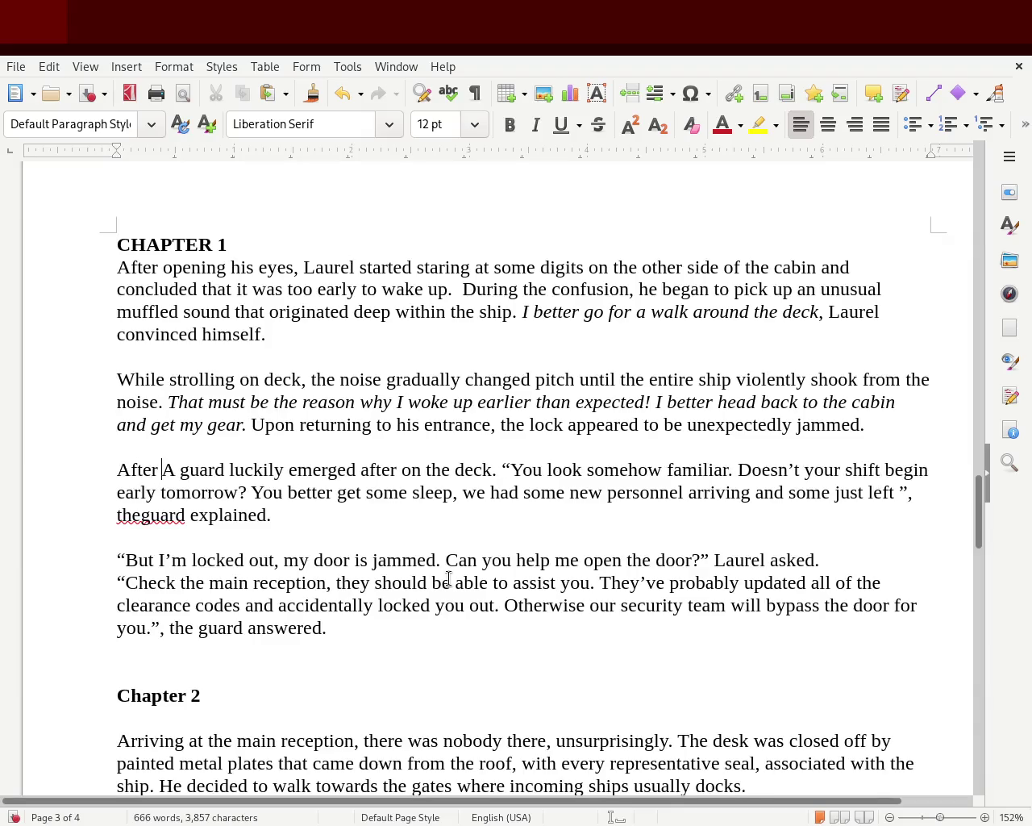
pyautogui.write(' some frust')
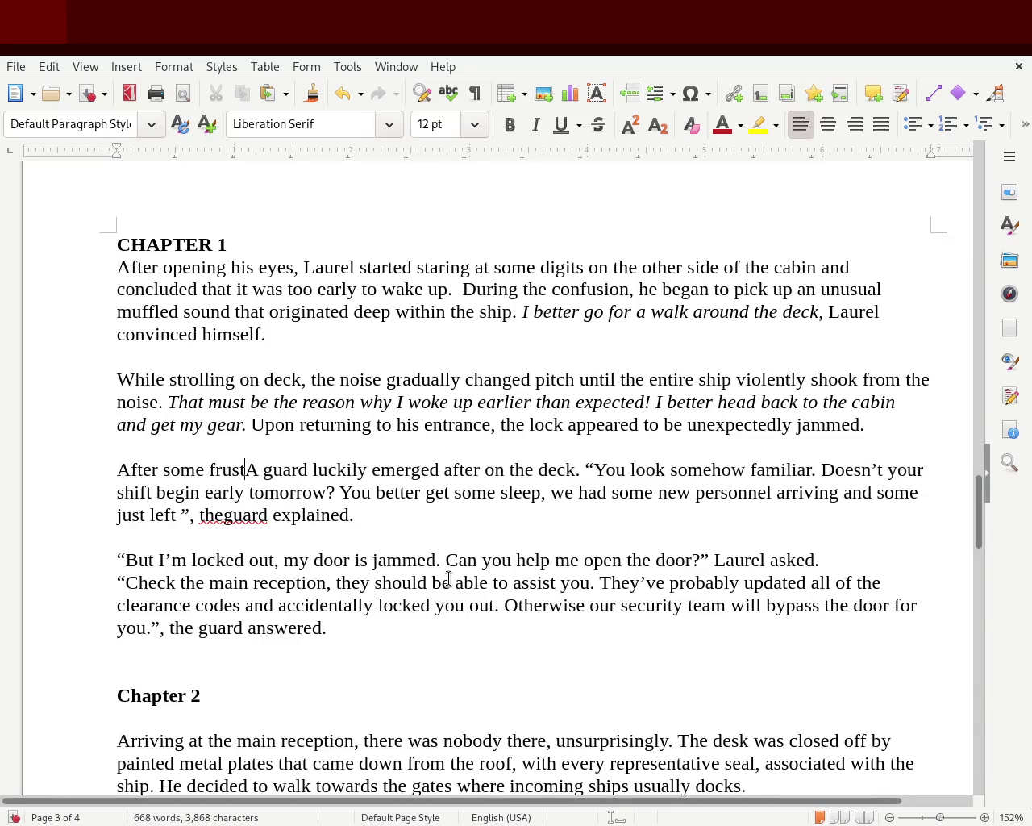
pyautogui.write('raing attemps')
pyautogui.press('BackSpace')
pyautogui.press('BackSpace')
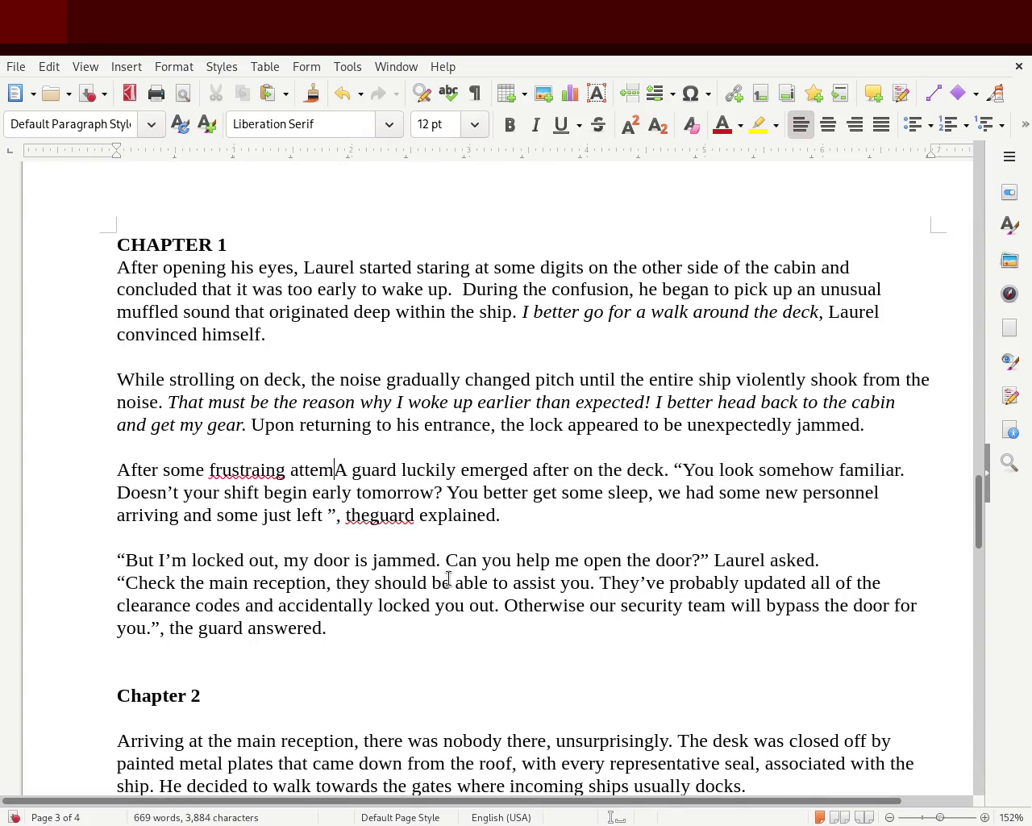
pyautogui.write('ptes to ope')
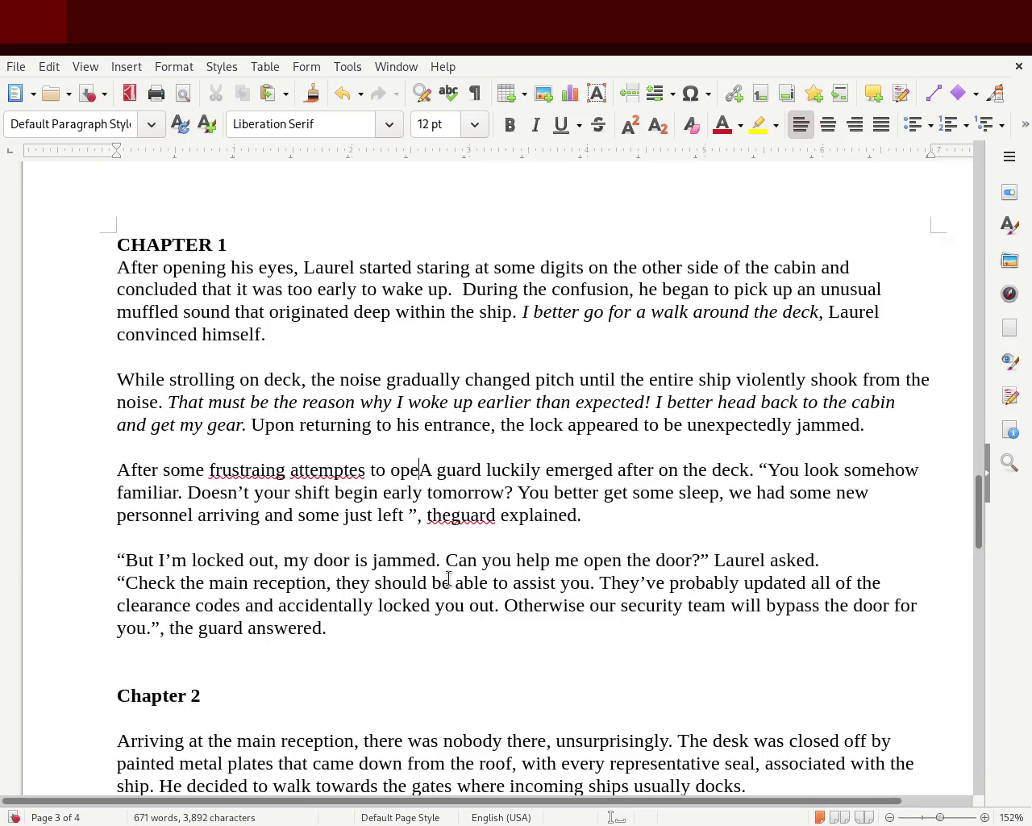
pyautogui.write('n the door,')
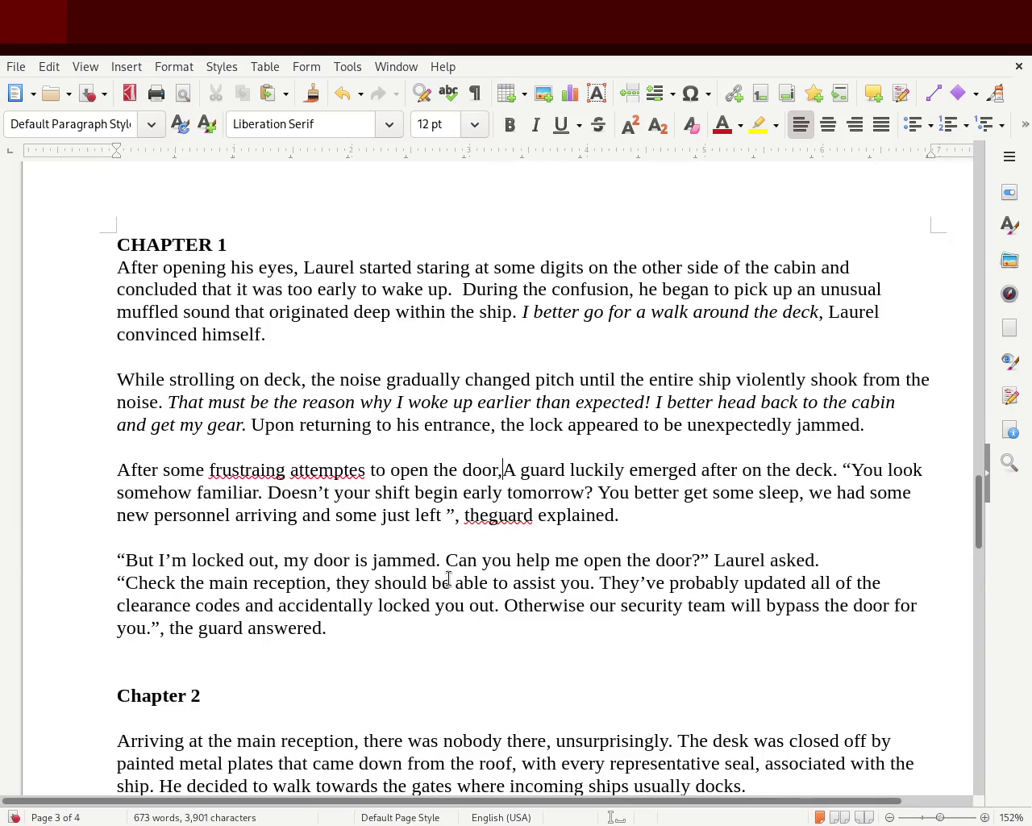
pyautogui.write(' a')
# - Remove the stray capital 'A' and the word 'after' following 'emerged', and fix 'theguard' to 'the guard'
pyautogui.press('Delete')
pyautogui.press('Right')
pyautogui.press('Right')
pyautogui.press('Right')
pyautogui.press('Right')
pyautogui.press('Right')
pyautogui.press('Right')
pyautogui.press('Right')
pyautogui.press('Left')
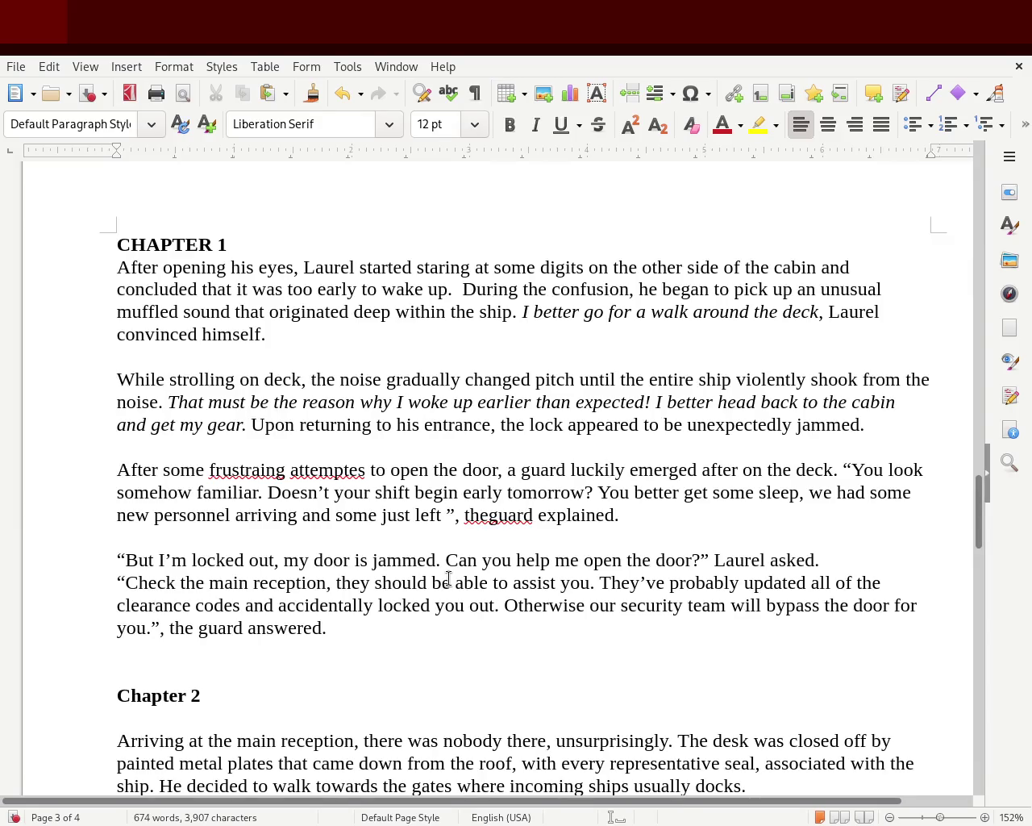
pyautogui.press('Right')
pyautogui.press('Right')
pyautogui.press('Right')
pyautogui.press('Delete')
pyautogui.press('Delete')
pyautogui.press('Delete')
pyautogui.press('Delete')
pyautogui.press('Delete')
pyautogui.press('Delete')
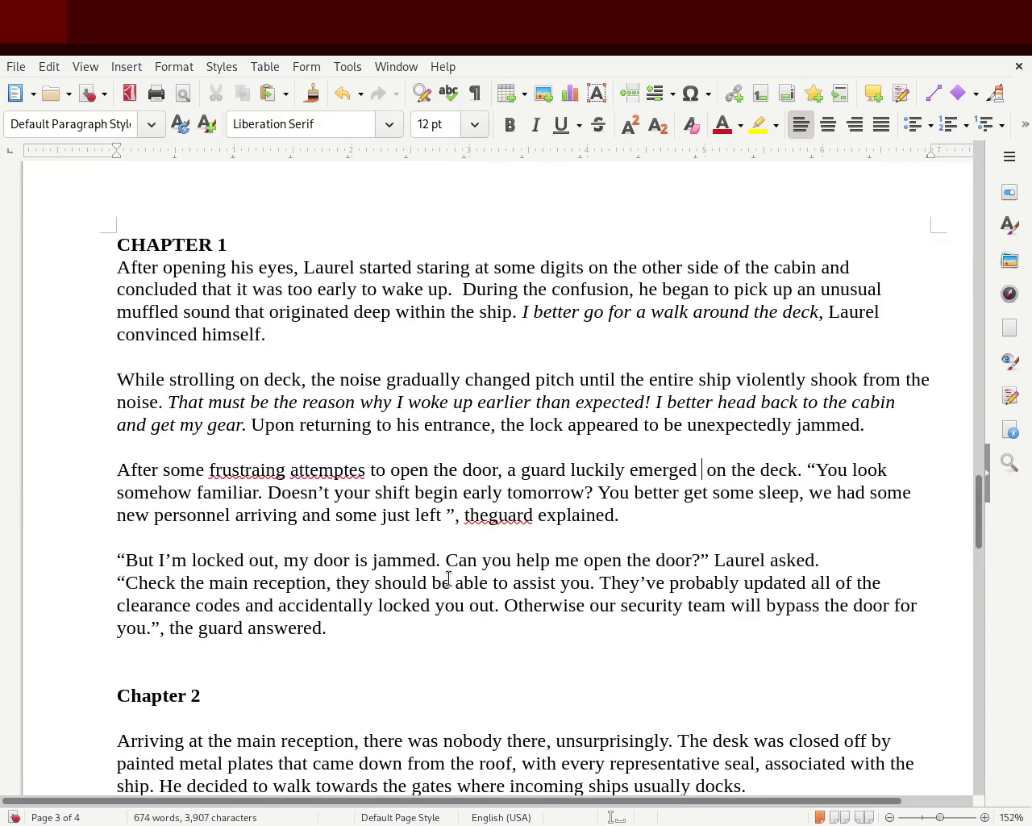
pyautogui.press('Right')
pyautogui.press('Right')
pyautogui.press('Right')
pyautogui.press('Right')
pyautogui.press('Right')
pyautogui.press('Right')
pyautogui.press('Right')
pyautogui.press('Right')
pyautogui.press('Right')
pyautogui.press('Right')
pyautogui.press('Right')
pyautogui.press('Right')
pyautogui.press('Right')
pyautogui.press('Right')
pyautogui.press('Right')
pyautogui.press('Right')
pyautogui.press('Right')
pyautogui.press('Right')
pyautogui.press('Right')
pyautogui.press('Right')
pyautogui.press('Right')
pyautogui.press('Right')
pyautogui.press('Right')
pyautogui.press('Right')
pyautogui.press('Right')
pyautogui.press('Right')
pyautogui.press('Right')
pyautogui.press('Right')
pyautogui.press('Right')
pyautogui.press('Right')
pyautogui.press('Right')
pyautogui.press('Right')
pyautogui.press('Right')
pyautogui.press('Right')
pyautogui.press('Right')
pyautogui.press('Right')
pyautogui.press('Right')
pyautogui.press('Right')
pyautogui.press('Right')
pyautogui.press('Right')
pyautogui.press('Right')
pyautogui.press('Left')
pyautogui.press('Left')
pyautogui.press('Left')
pyautogui.press('Right')
pyautogui.press('Right')
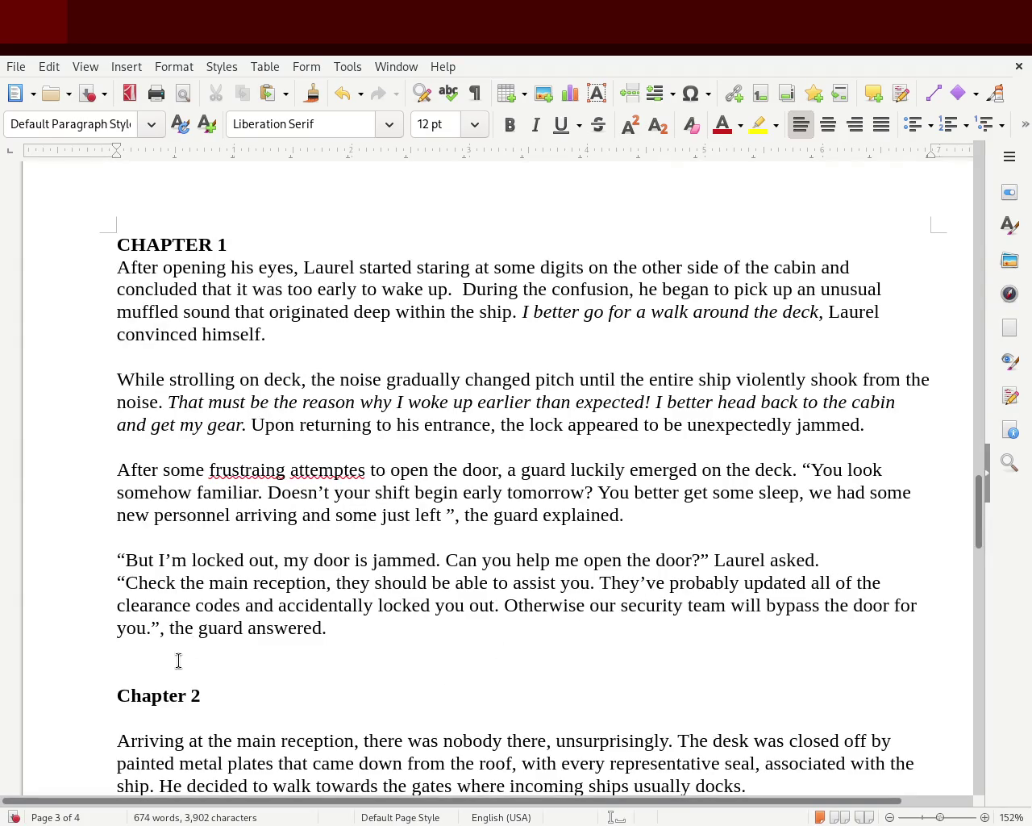
pyautogui.click(218, 674)
# - Save the document and remove the blank lines after the first paragraph and before 'After some'
pyautogui.hotkey('ctrl', 's')
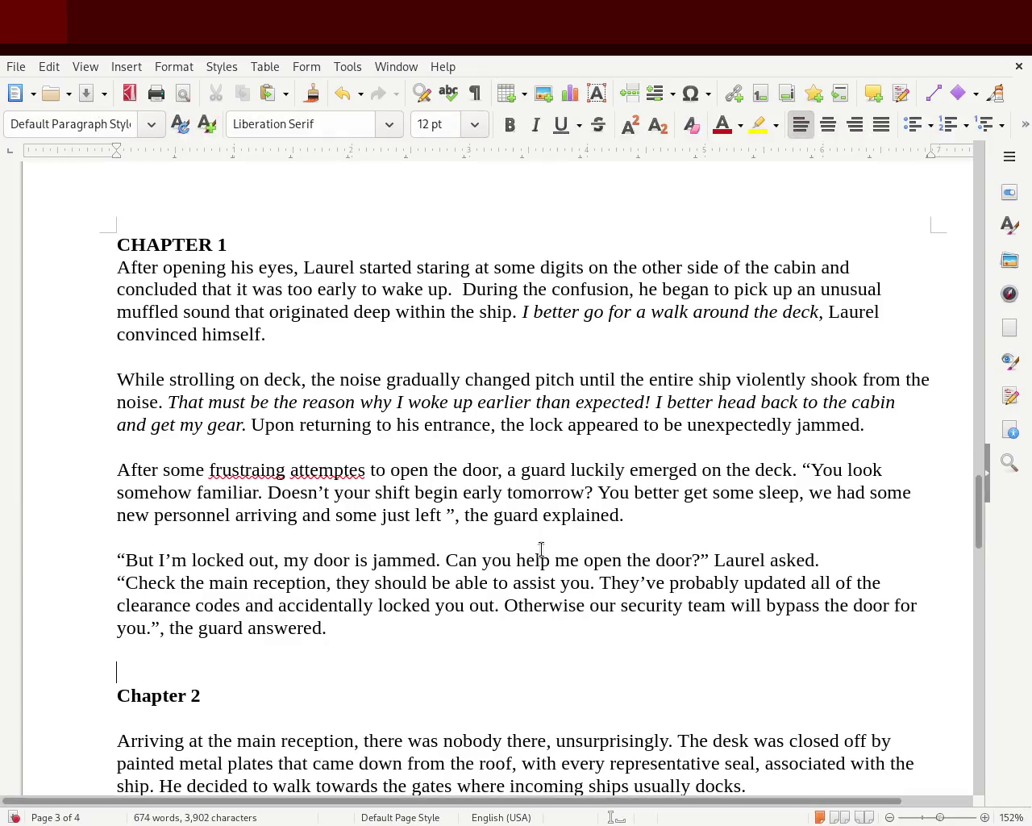
pyautogui.moveTo(978, 520); pyautogui.dragTo(973, 523)
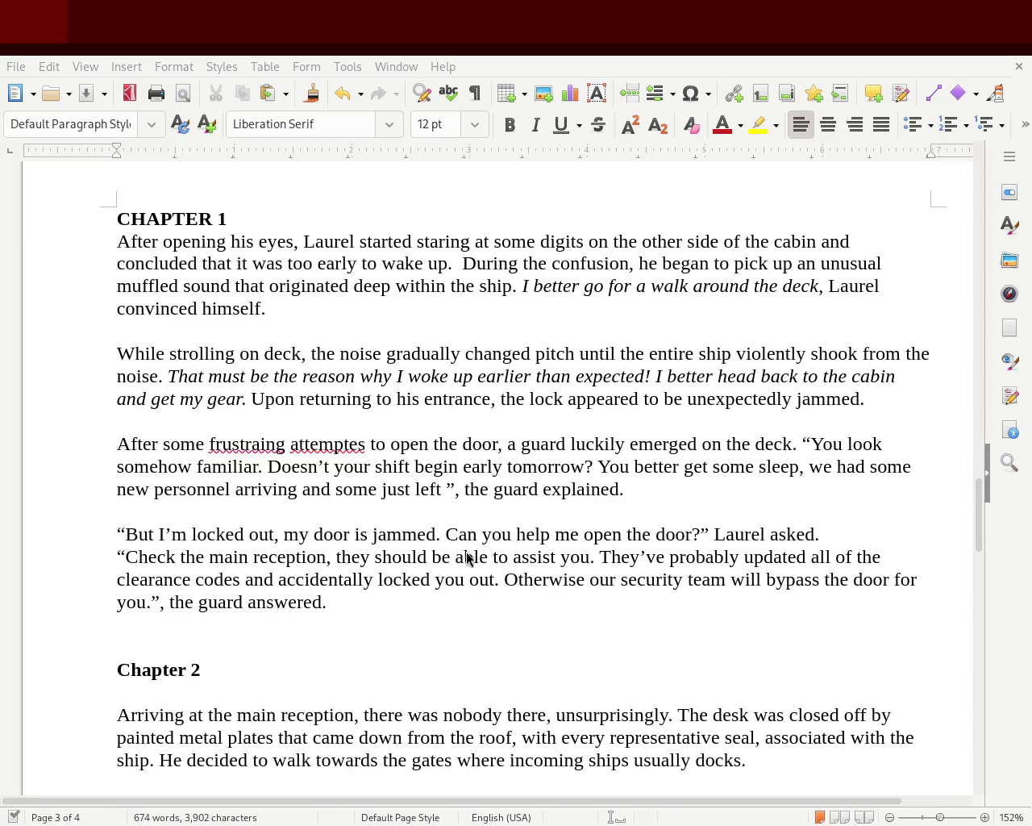
pyautogui.click(256, 330)
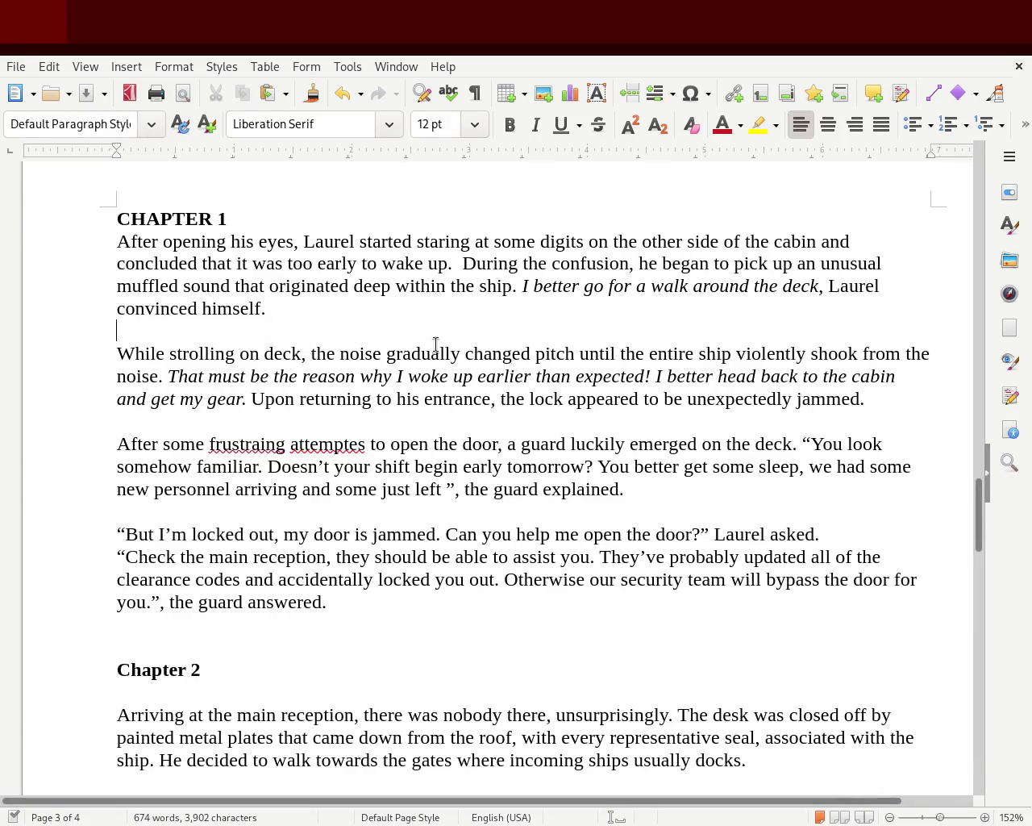
pyautogui.press('Delete')
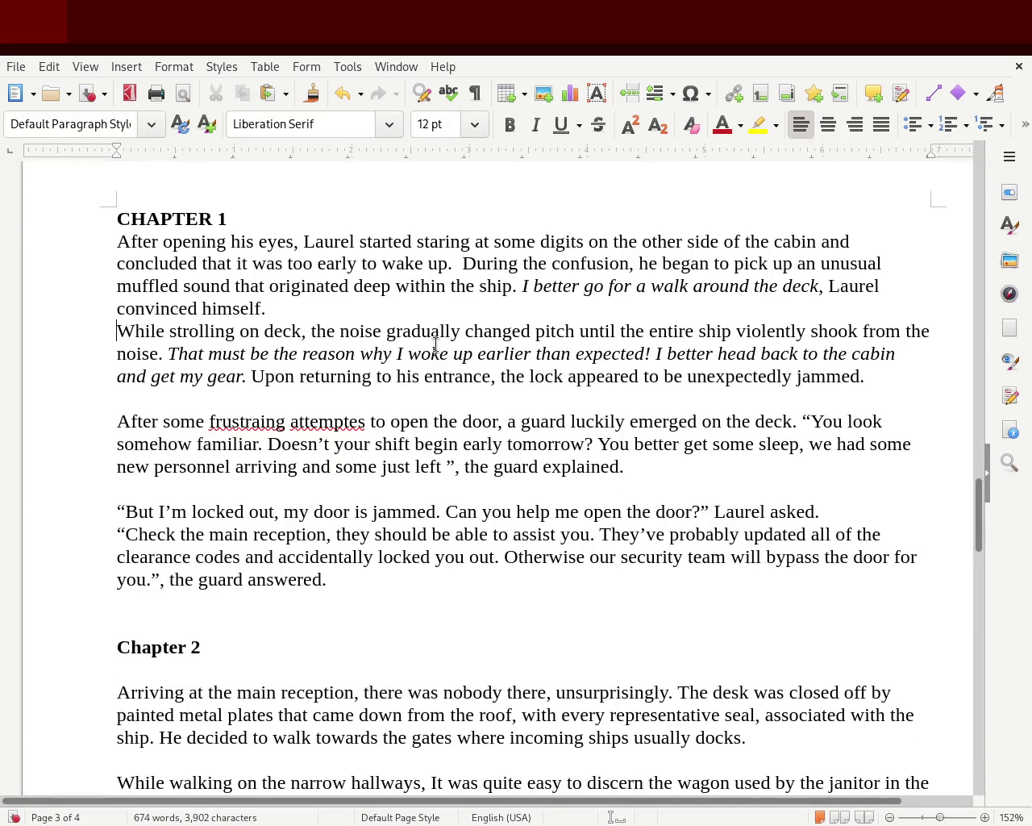
pyautogui.press('Up')
pyautogui.press('Down')
pyautogui.press('Down')
pyautogui.press('Down')
pyautogui.press('Delete')
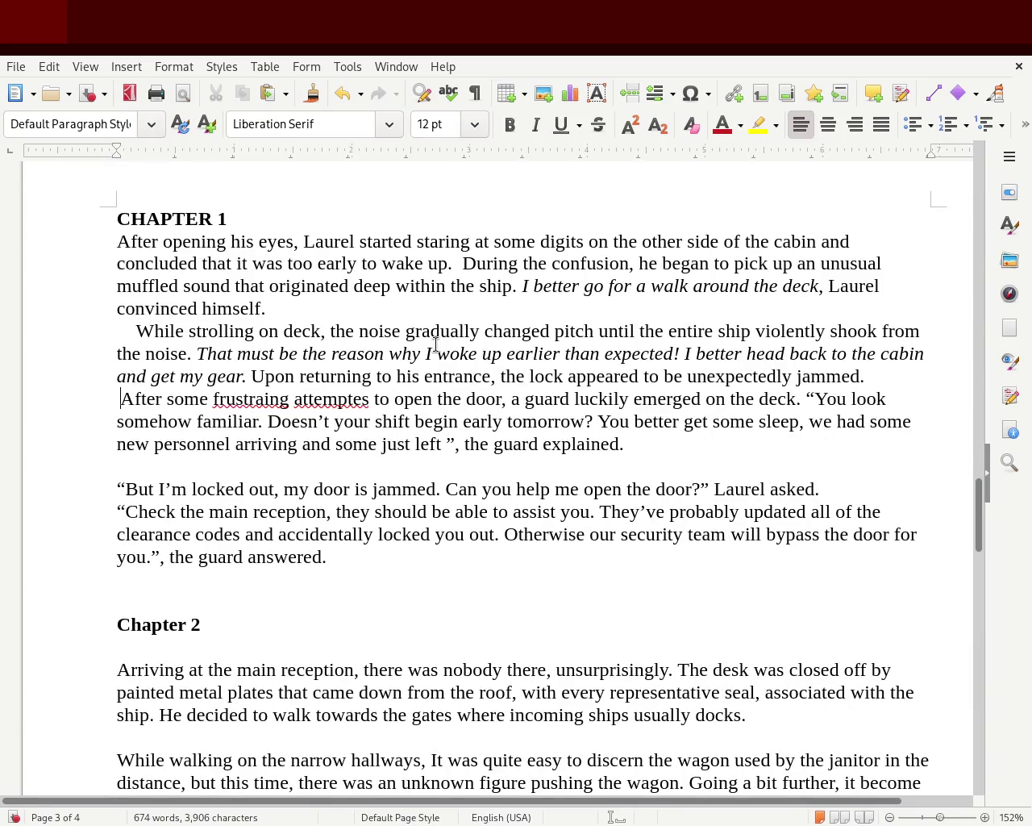
# - Indent the 'After some' paragraph and remove the blank line before the locked-out line
pyautogui.press('Down')
pyautogui.press('Down')
pyautogui.press('Down')
pyautogui.press('Delete')
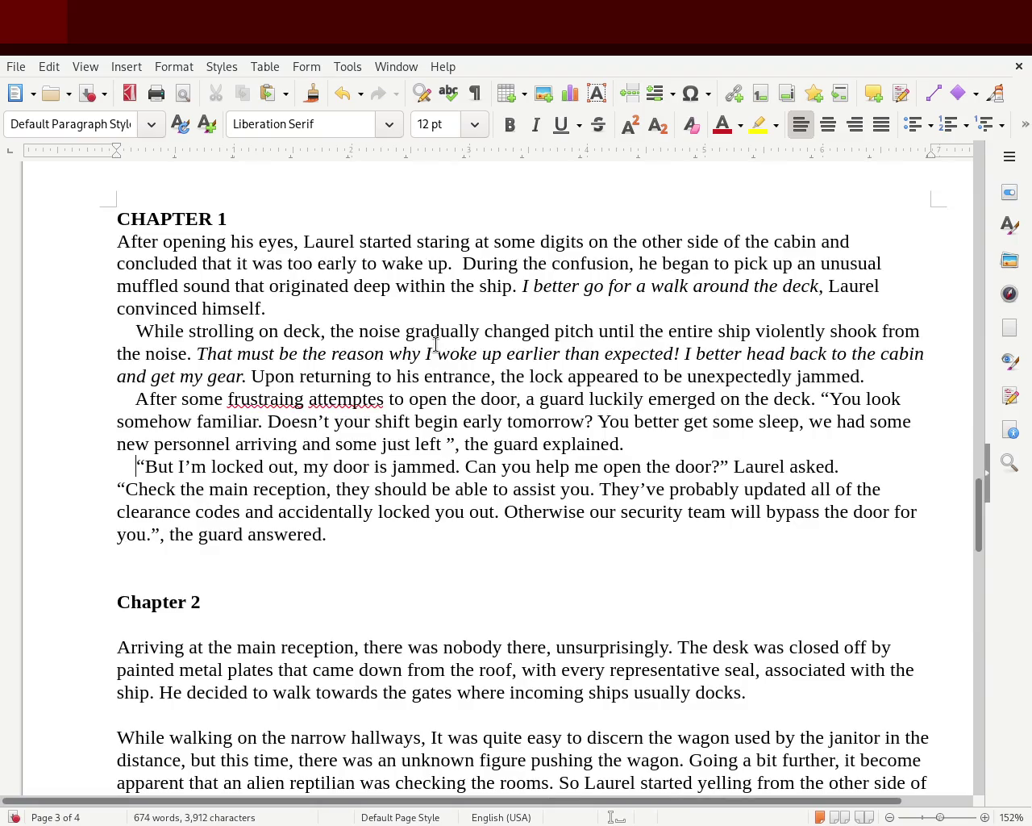
pyautogui.press('Down')
pyautogui.press('Home')
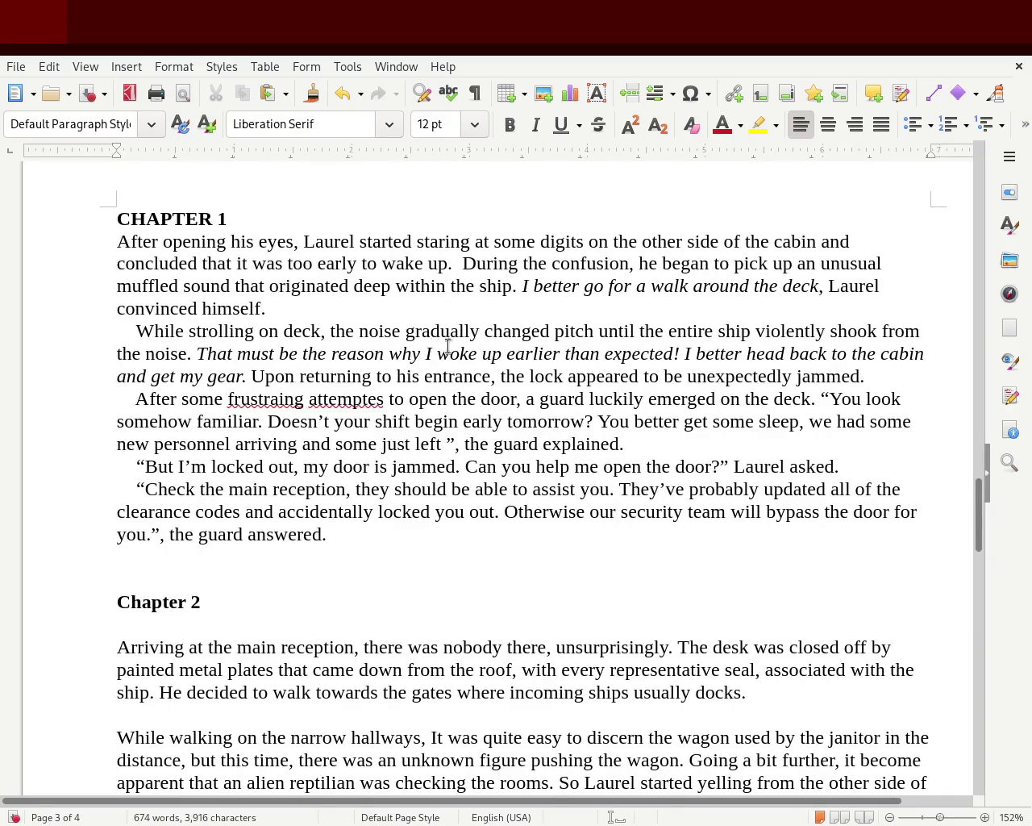
pyautogui.click(283, 217)
# - Add a blank line after CHAPTER 1 and delete the Chapter 2 heading with its empty line
pyautogui.press('Return')
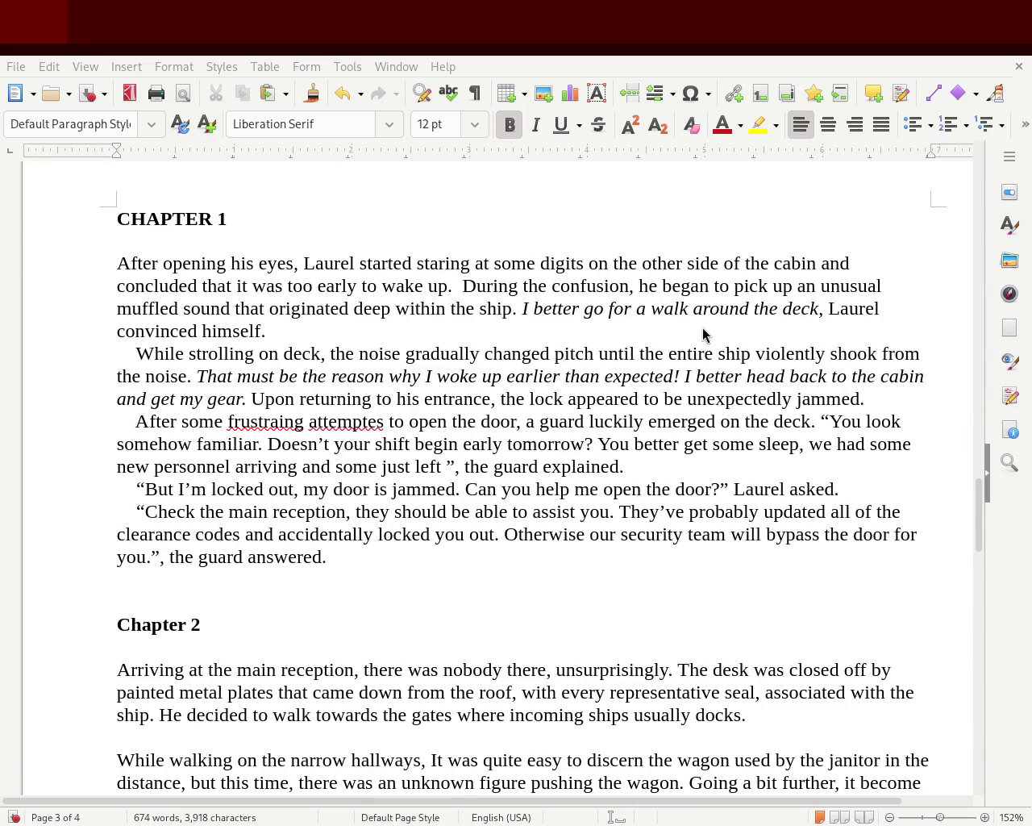
pyautogui.moveTo(231, 626); pyautogui.dragTo(117, 625)
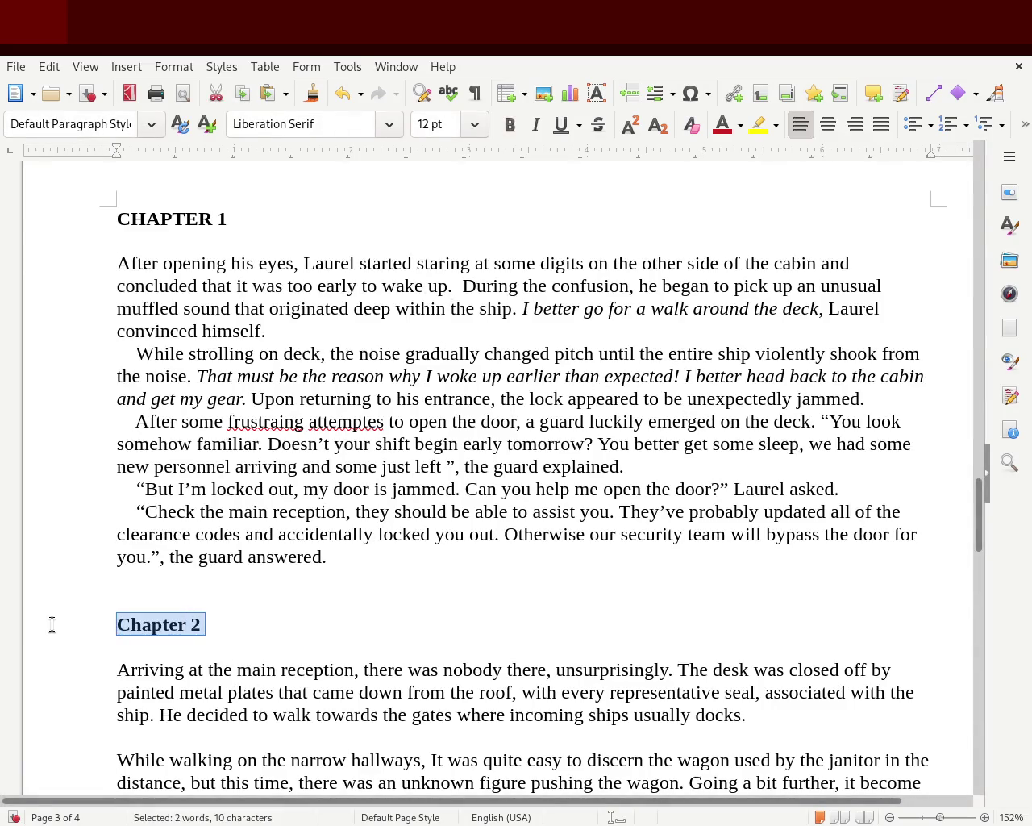
pyautogui.press('BackSpace')
pyautogui.press('BackSpace')
pyautogui.press('BackSpace')
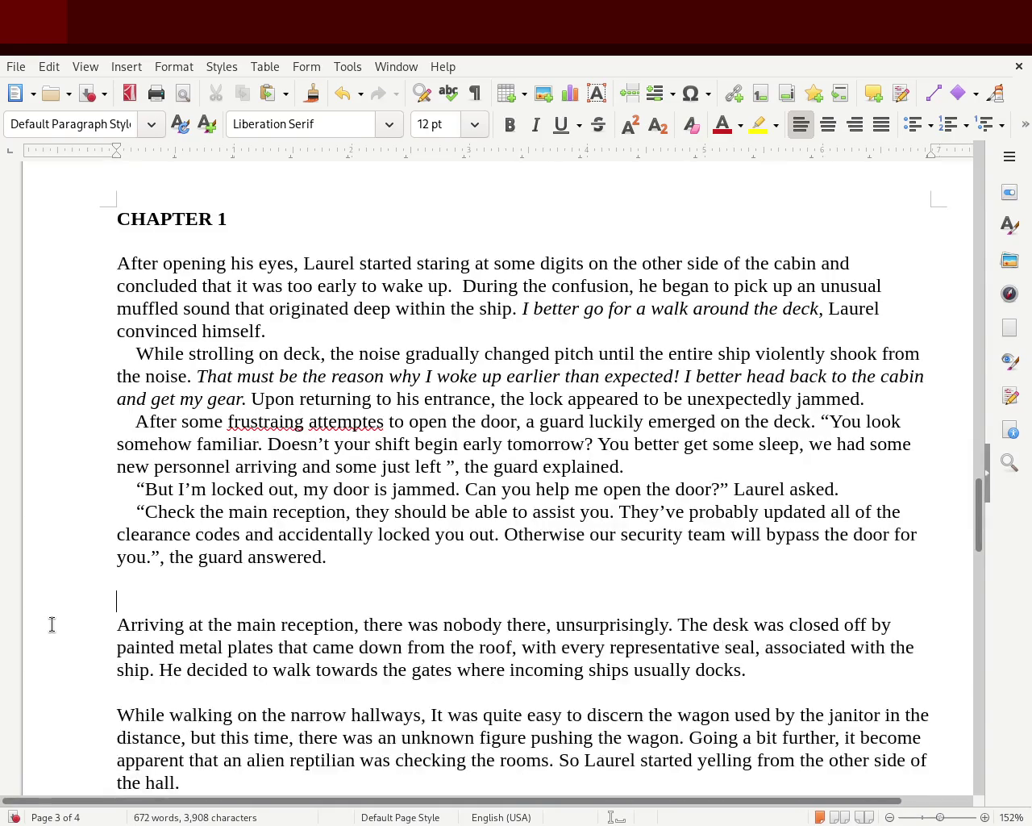
pyautogui.press('Delete')
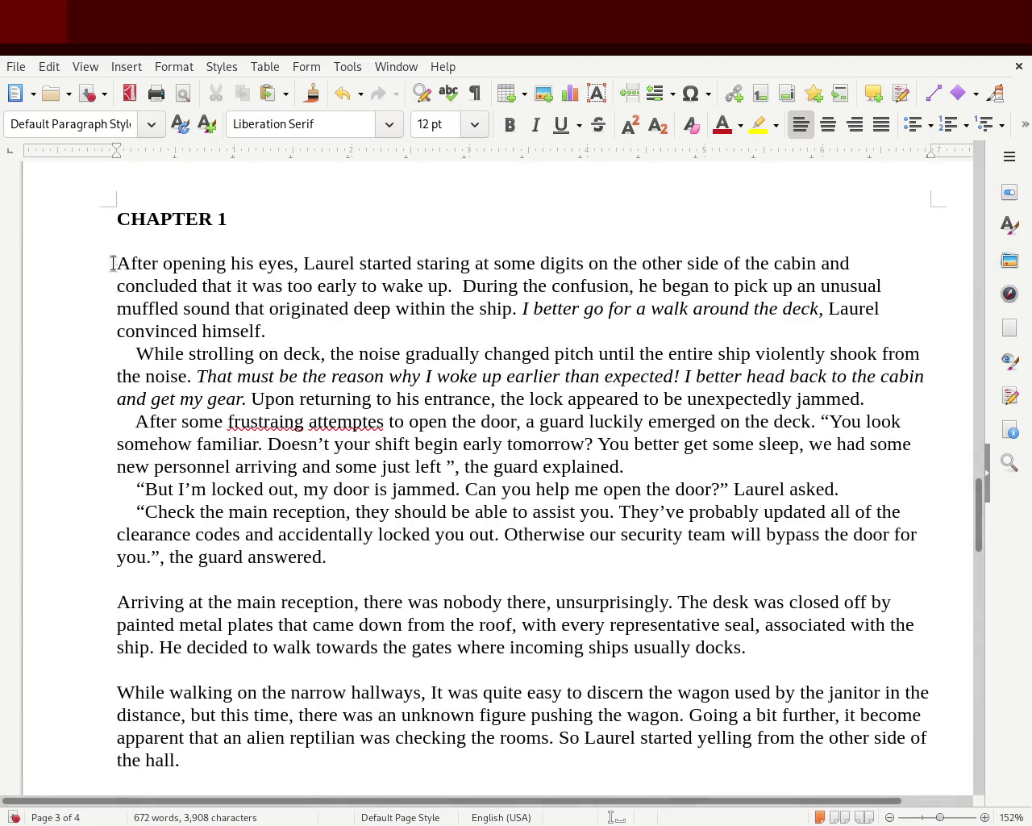
pyautogui.moveTo(980, 501)
pyautogui.mouseDown()
pyautogui.moveTo(982, 305)
pyautogui.moveTo(965, 495)
pyautogui.mouseUp()
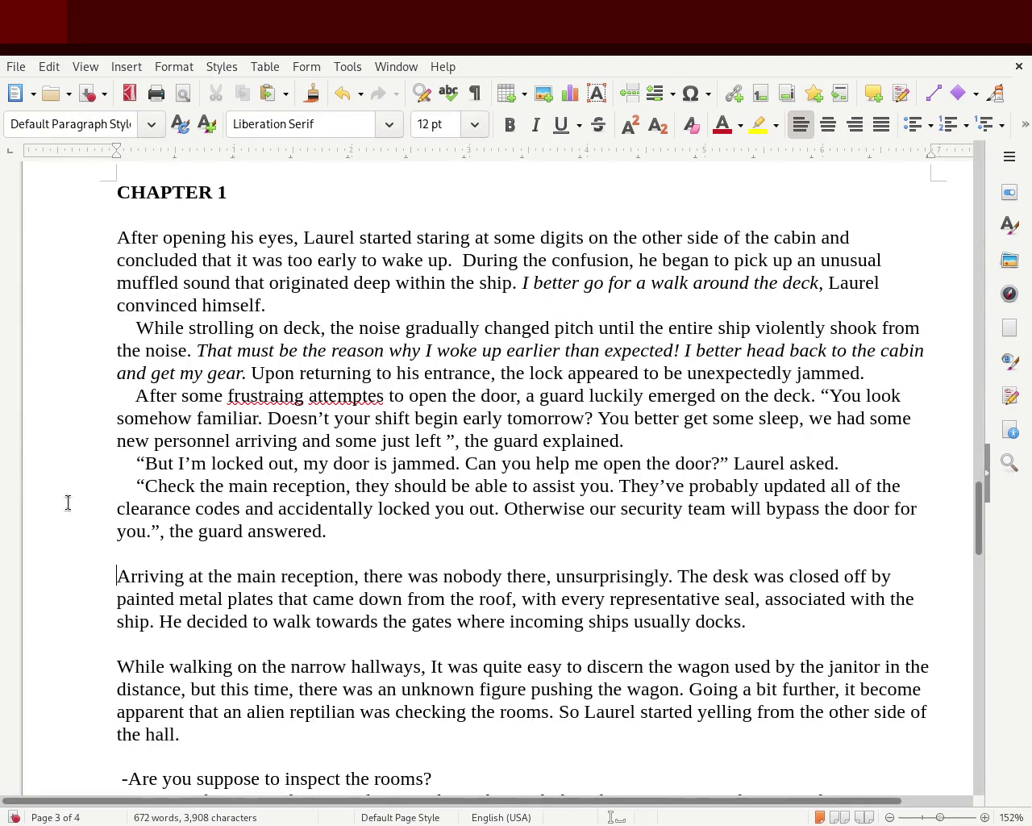
pyautogui.click(149, 641)
# - Remove the blank lines and quote the inspect-the-rooms question, ending '”, Laurel managed to articulate.'
pyautogui.press('Delete')
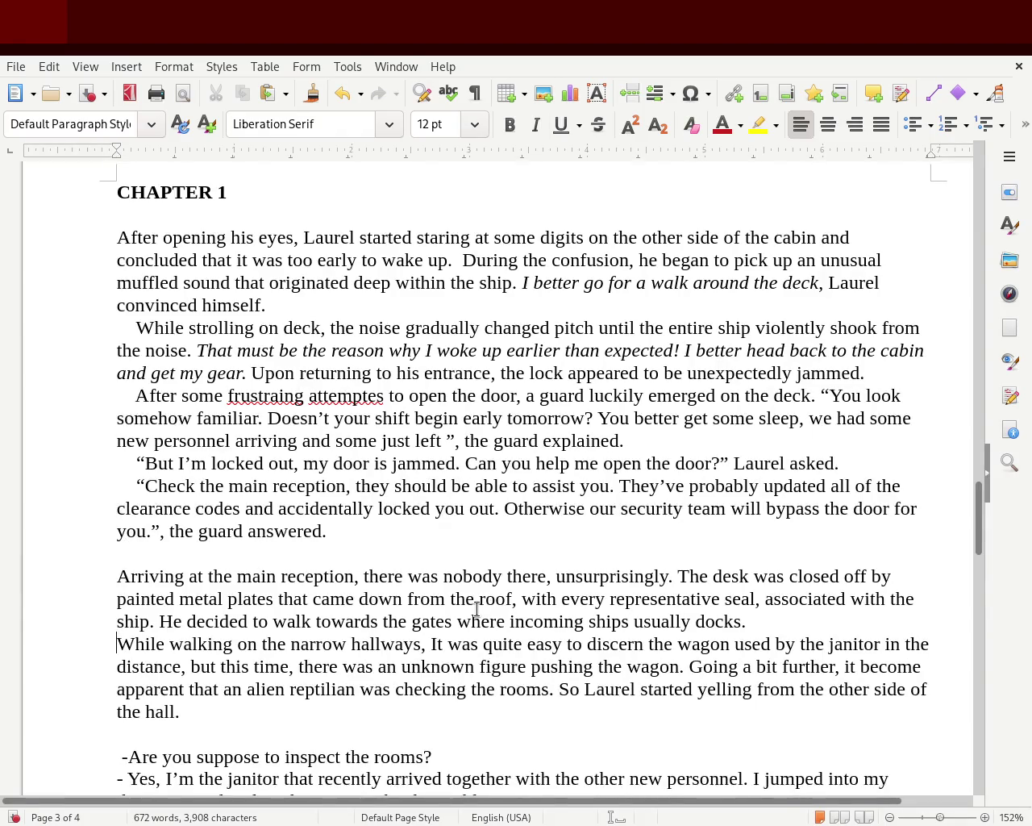
pyautogui.press('Down')
pyautogui.press('Down')
pyautogui.press('Down')
pyautogui.press('Down')
pyautogui.press('Delete')
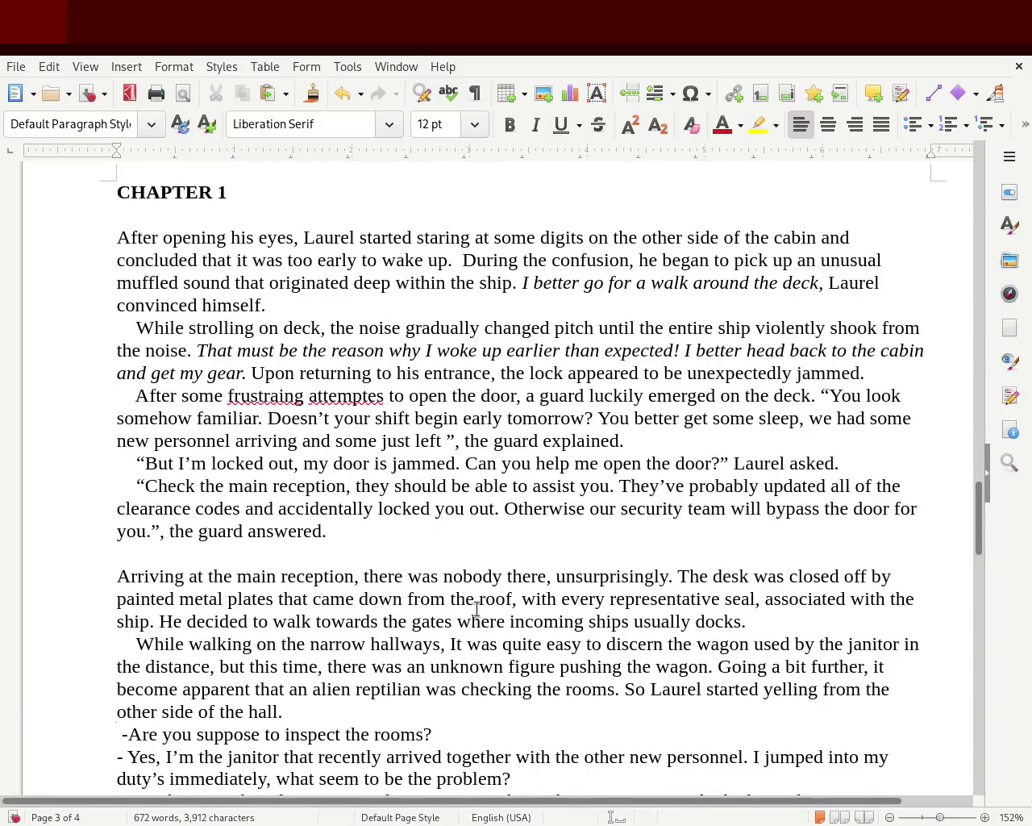
pyautogui.press('Delete')
pyautogui.press('Delete')
pyautogui.write('“')
pyautogui.press('End')
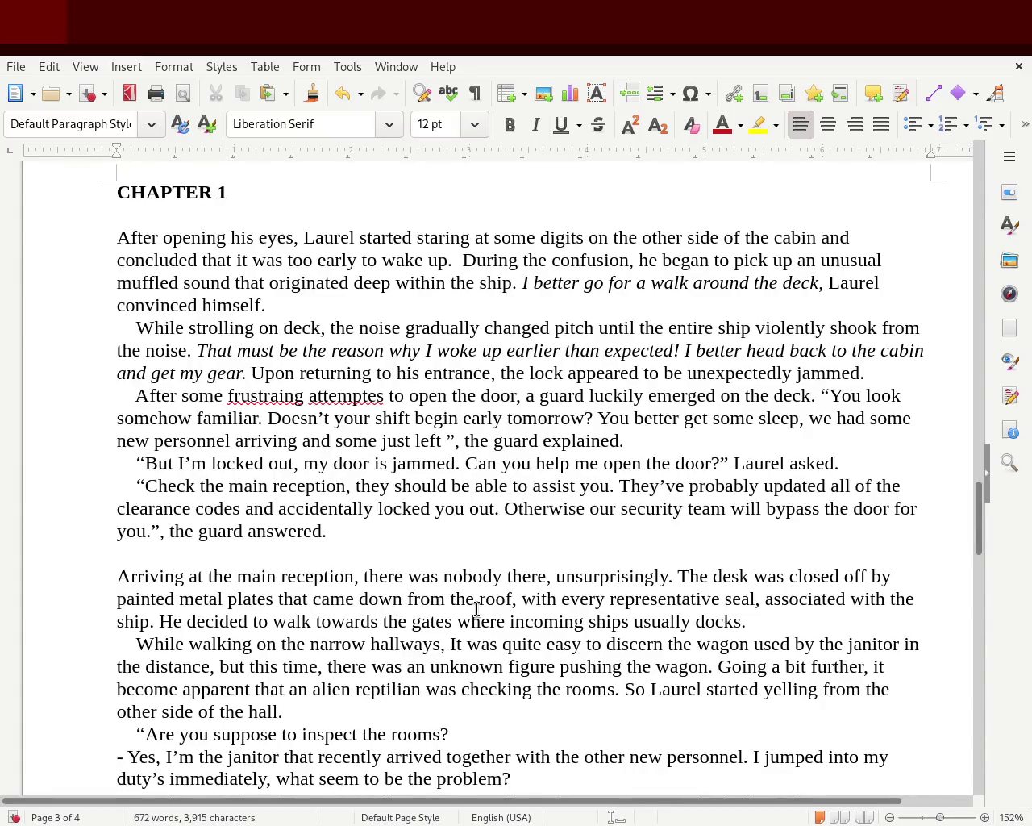
pyautogui.write('”')
pyautogui.write(', Laurel')
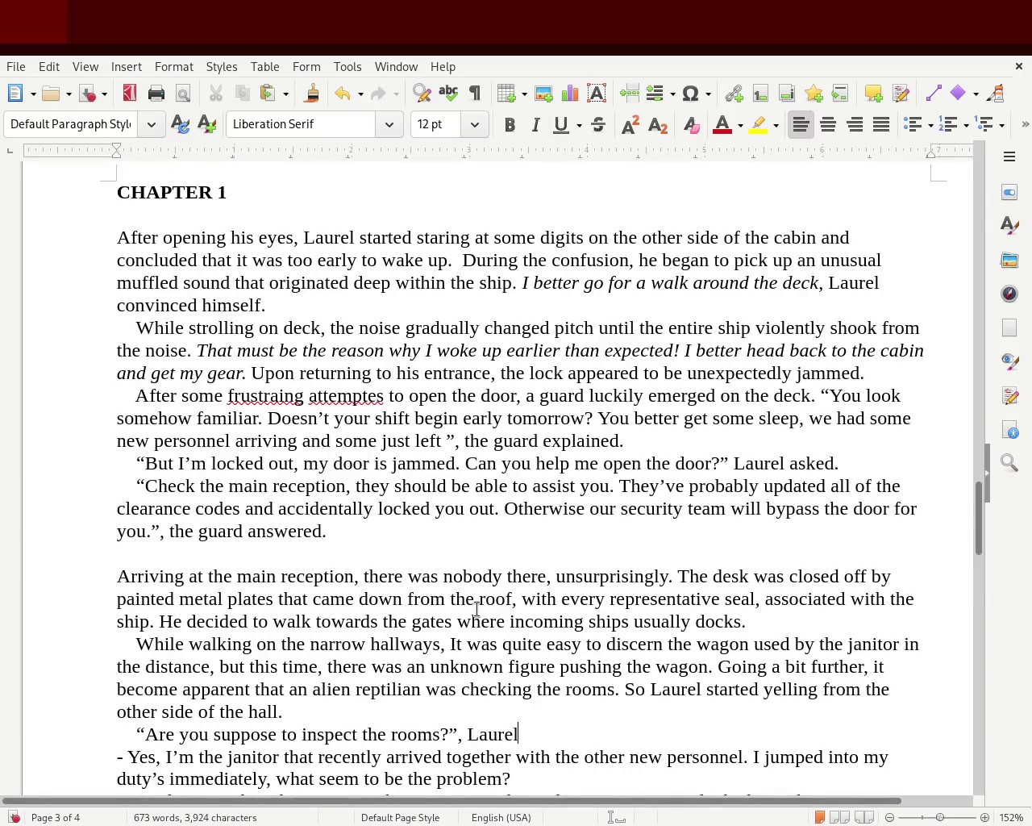
pyautogui.write(' managed to')
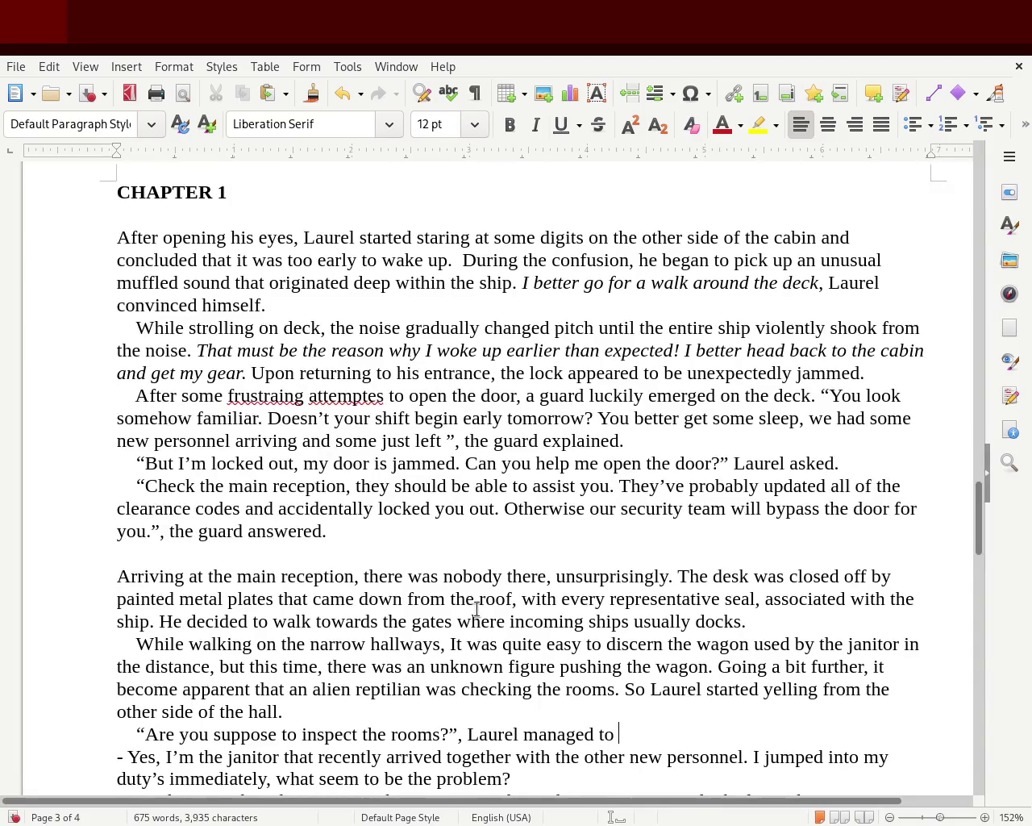
pyautogui.write('arti')
pyautogui.write('culate.')
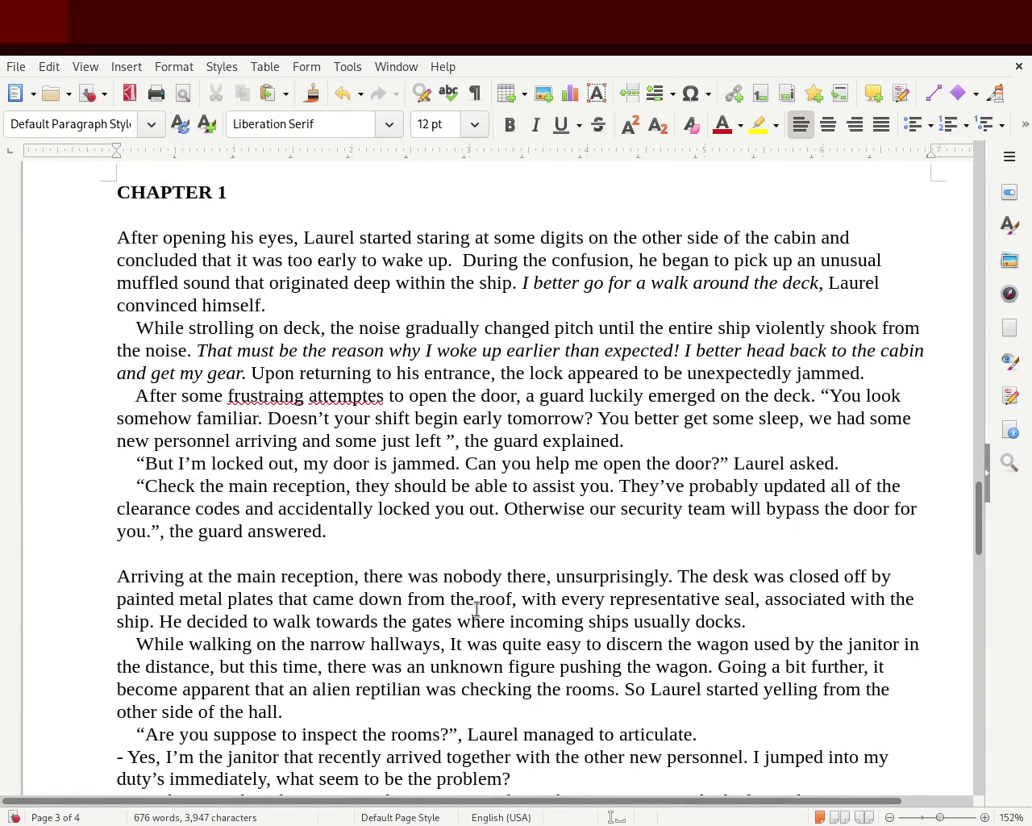
# - Replace the dash before 'Yes' with an opening quotation mark
pyautogui.press('Down')
pyautogui.press('Left')
pyautogui.press('Left')
pyautogui.press('Left')
pyautogui.press('Left')
pyautogui.press('Left')
pyautogui.press('Left')
pyautogui.press('Left')
pyautogui.press('Left')
pyautogui.press('Left')
pyautogui.press('Left')
pyautogui.press('Left')
pyautogui.press('Left')
pyautogui.press('Left')
pyautogui.press('Left')
pyautogui.press('Left')
pyautogui.press('Left')
pyautogui.press('Left')
pyautogui.press('BackSpace')
pyautogui.press('BackSpace')
pyautogui.write('"')
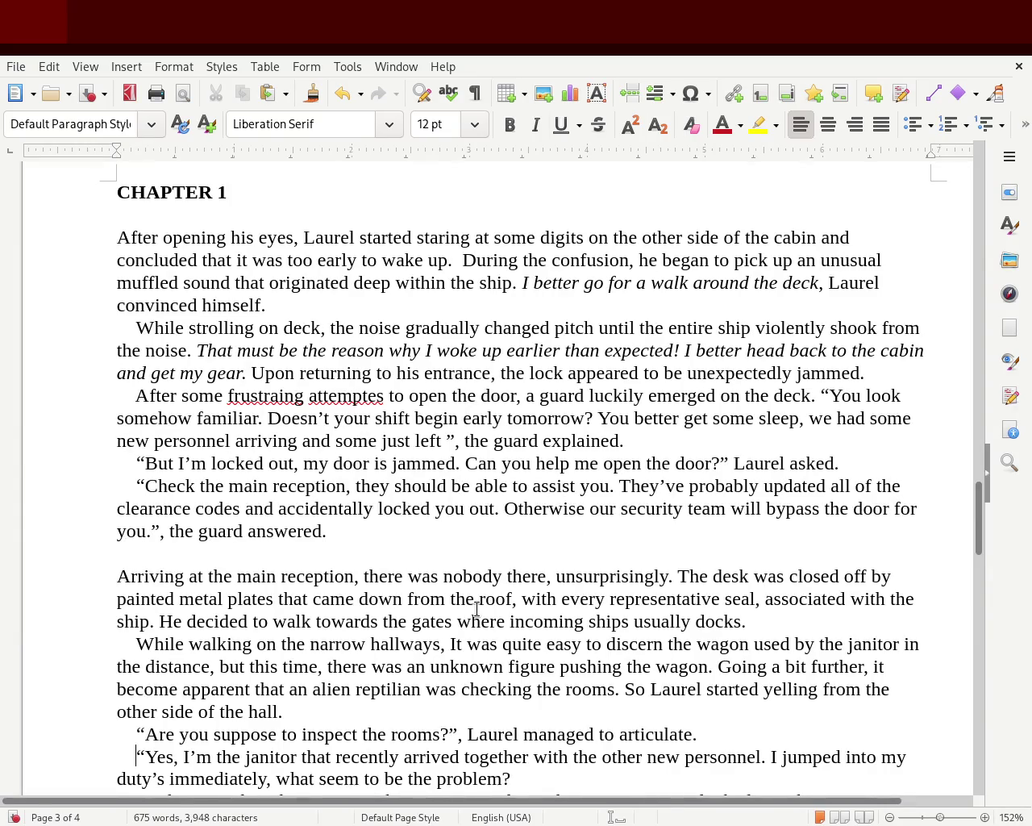
pyautogui.moveTo(978, 509); pyautogui.dragTo(979, 534)
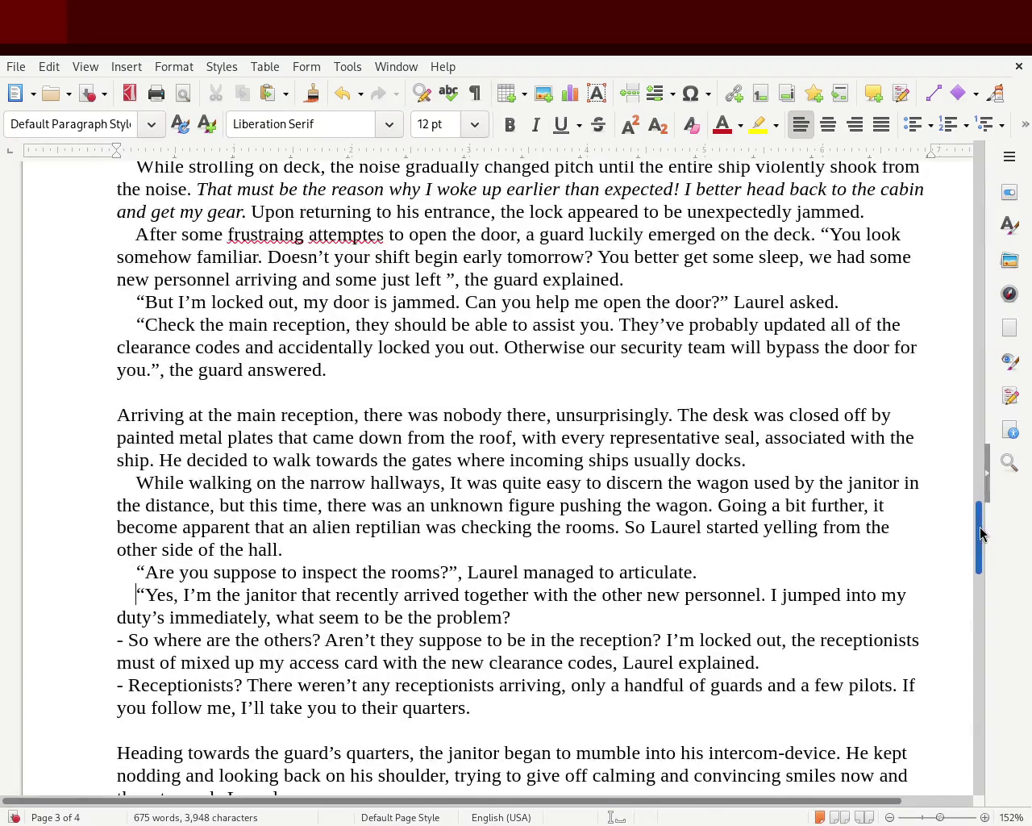
# - Close the quote after 'problem?' and replace the dash before 'So where' with an opening quote
pyautogui.click(508, 616)
pyautogui.write('?')
pyautogui.write('”')
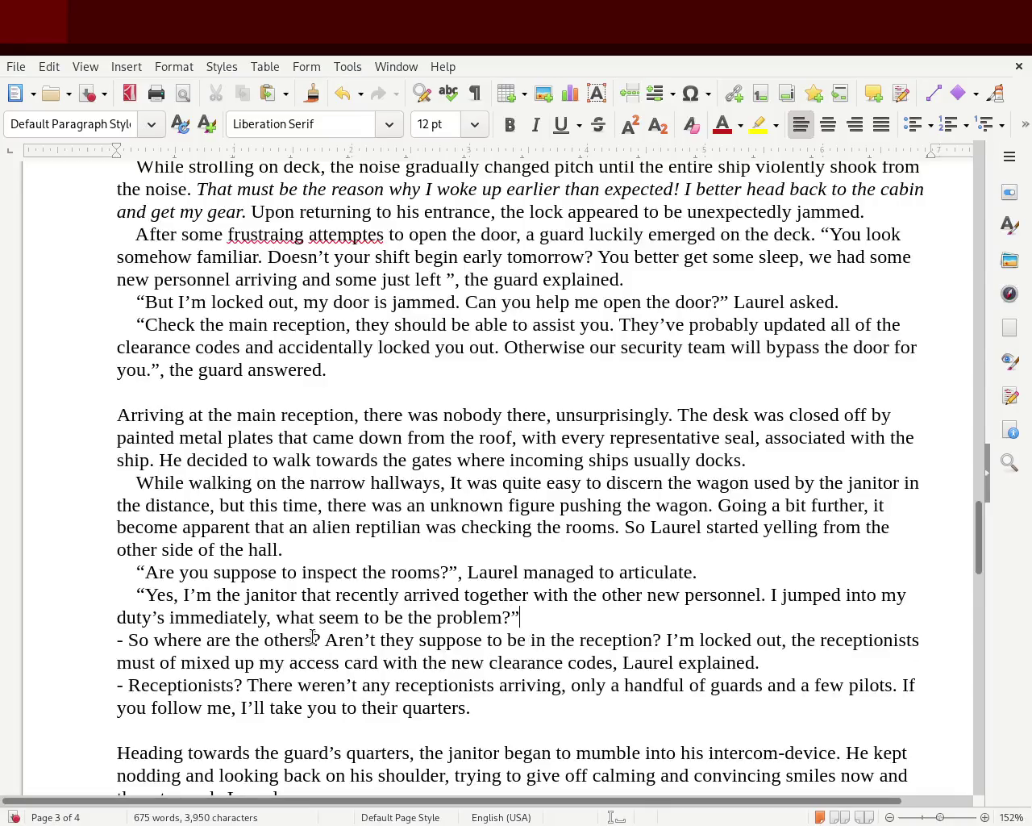
pyautogui.click(114, 639)
pyautogui.press('Delete')
pyautogui.press('Delete')
pyautogui.write('“')
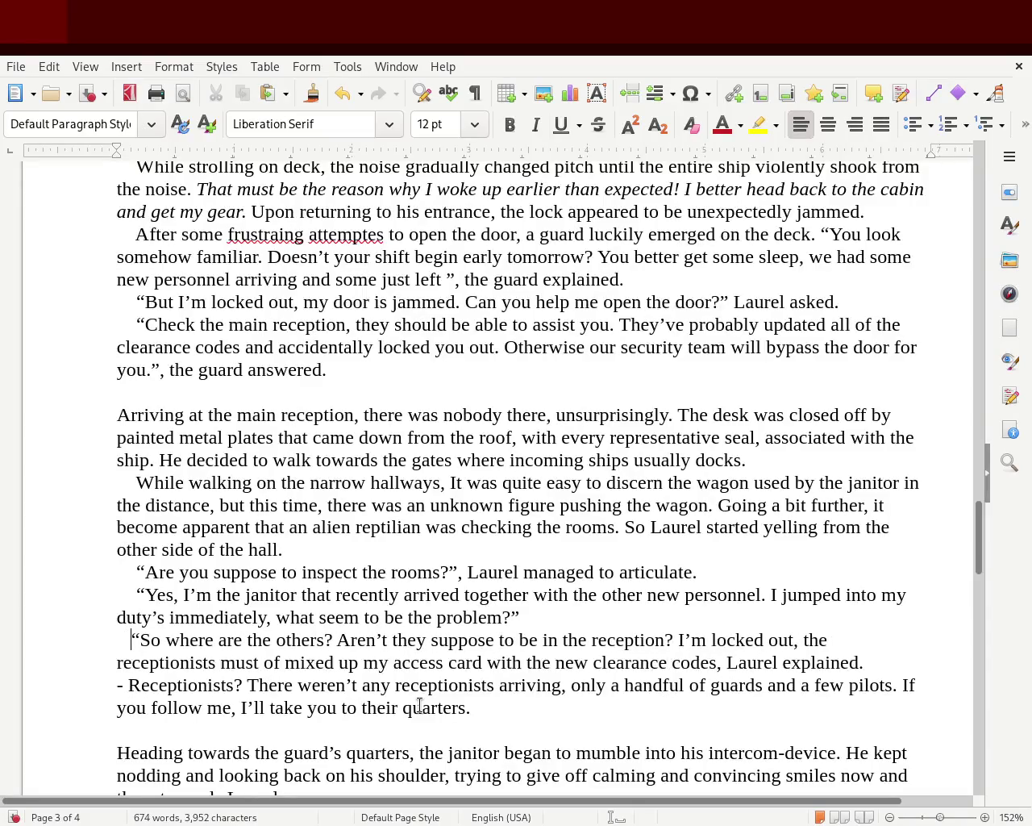
pyautogui.press('Right')
pyautogui.press('Right')
pyautogui.press('Right')
pyautogui.press('Right')
pyautogui.press('Right')
pyautogui.press('Right')
pyautogui.press('Right')
pyautogui.press('Right')
pyautogui.press('Right')
pyautogui.press('Right')
pyautogui.press('Right')
pyautogui.press('Right')
pyautogui.press('Right')
pyautogui.press('Right')
pyautogui.press('Right')
pyautogui.press('Right')
pyautogui.press('Right')
pyautogui.press('Right')
pyautogui.press('Right')
pyautogui.press('Right')
pyautogui.press('Right')
pyautogui.press('Right')
pyautogui.press('Right')
pyautogui.press('Right')
pyautogui.press('Right')
pyautogui.press('Right')
pyautogui.press('Right')
pyautogui.press('Right')
pyautogui.press('Right')
pyautogui.press('Right')
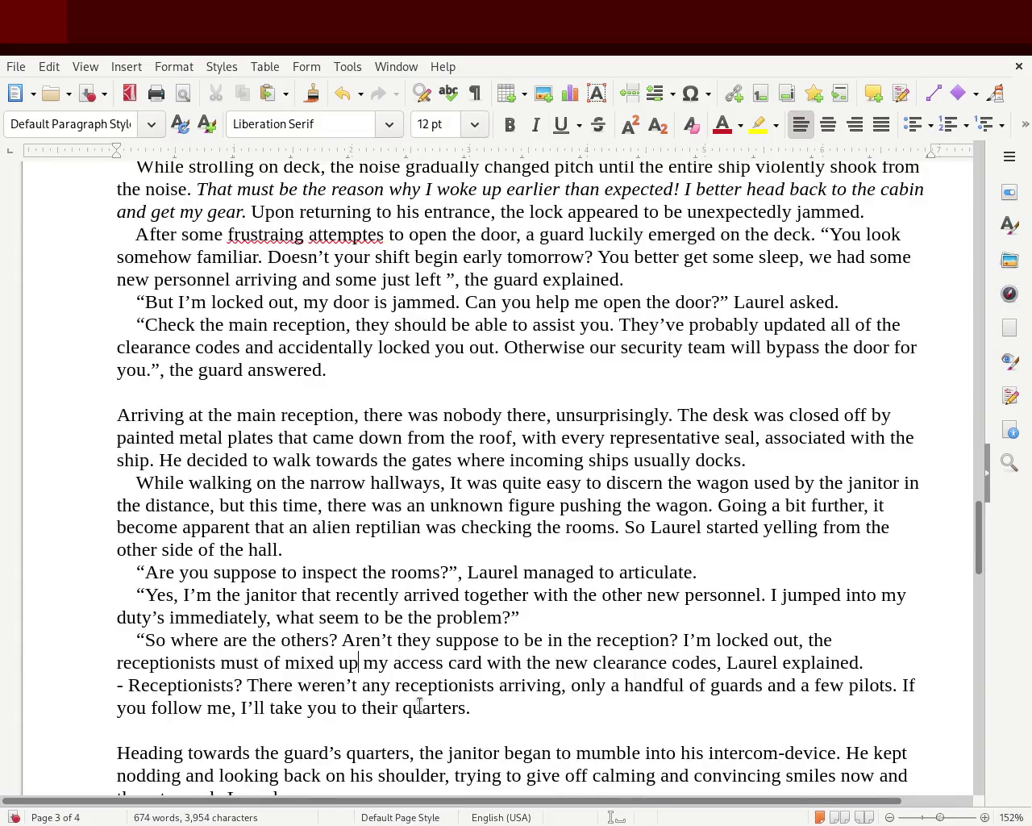
# - Add a closing quote after 'codes' and replace the dash before 'Receptionists' with a quote
pyautogui.click(715, 670)
pyautogui.write('"')
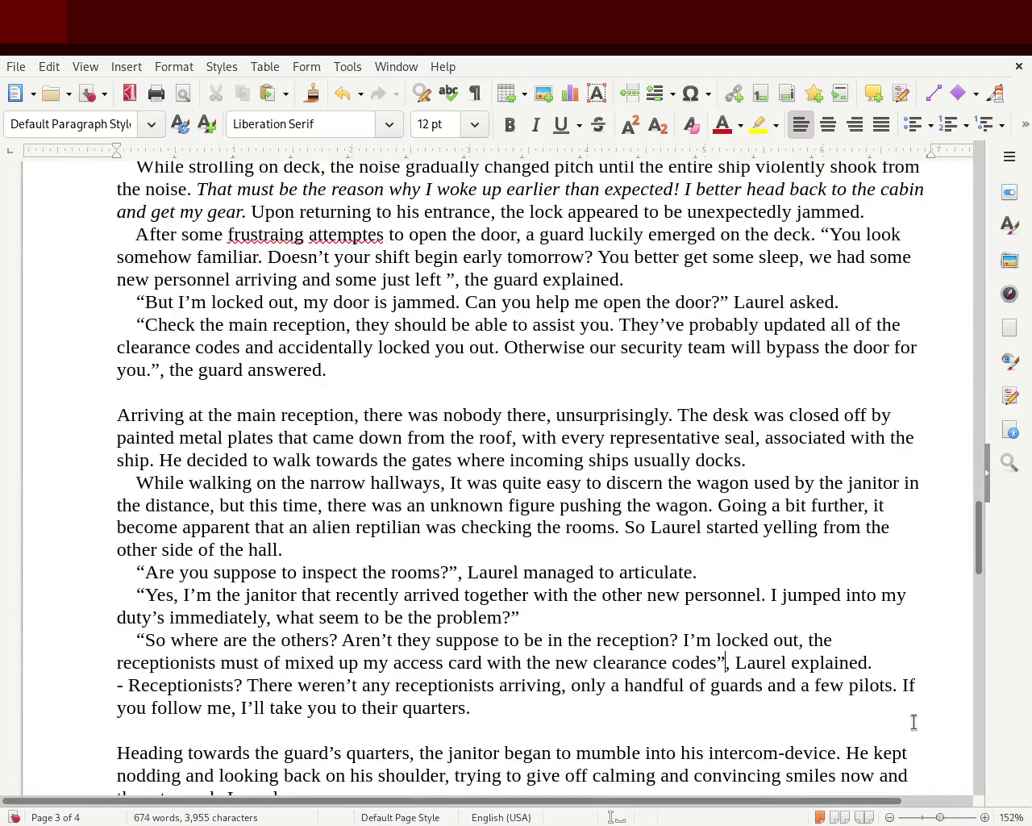
pyautogui.click(883, 668)
pyautogui.press('Left')
pyautogui.press('Left')
pyautogui.press('Left')
pyautogui.press('Left')
pyautogui.press('Left')
pyautogui.press('Left')
pyautogui.press('Left')
pyautogui.press('Left')
pyautogui.press('Left')
pyautogui.press('Left')
pyautogui.press('Left')
pyautogui.press('Left')
pyautogui.press('Left')
pyautogui.press('Left')
pyautogui.press('Left')
pyautogui.press('Left')
pyautogui.press('Left')
pyautogui.press('Left')
pyautogui.press('Left')
pyautogui.press('Left')
pyautogui.press('Left')
pyautogui.press('Left')
pyautogui.press('Delete')
pyautogui.press('Delete')
pyautogui.write('"')
pyautogui.press('Right')
pyautogui.press('Right')
pyautogui.press('Right')
pyautogui.press('Right')
pyautogui.press('Right')
pyautogui.press('Right')
pyautogui.press('Down')
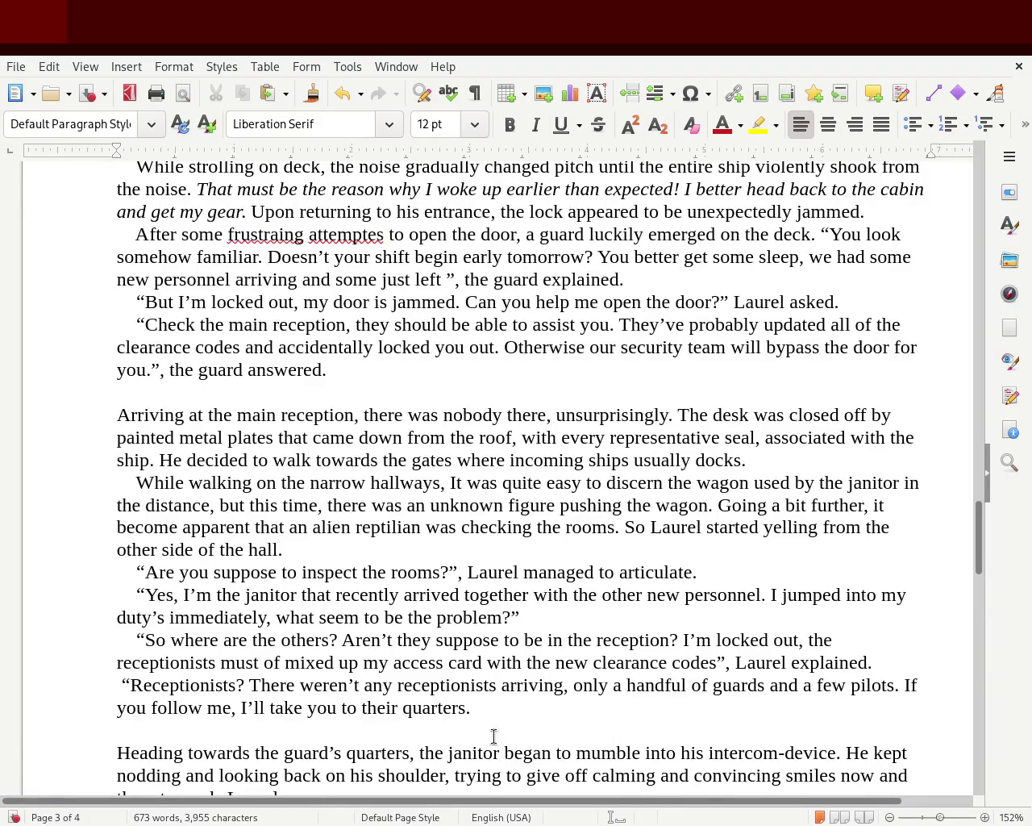
# - Close the quote after 'quarters.' and attribute it with 'the janitor explained.'
pyautogui.click(509, 707)
pyautogui.write('"')
pyautogui.write('the ')
pyautogui.write('janitor')
pyautogui.write('explained.')
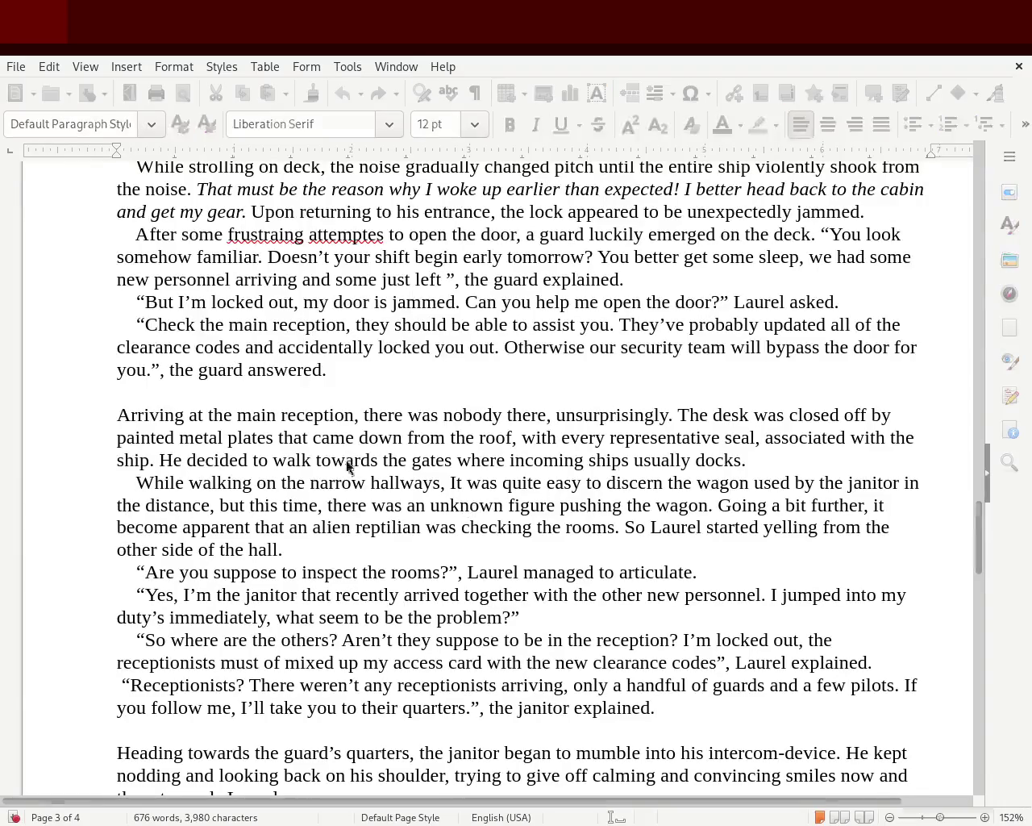
# - Indent the 'Receptionists' quote to match the other dialogue lines
pyautogui.moveTo(976, 536)
pyautogui.mouseDown()
pyautogui.moveTo(981, 483)
pyautogui.moveTo(982, 505)
pyautogui.mouseUp()
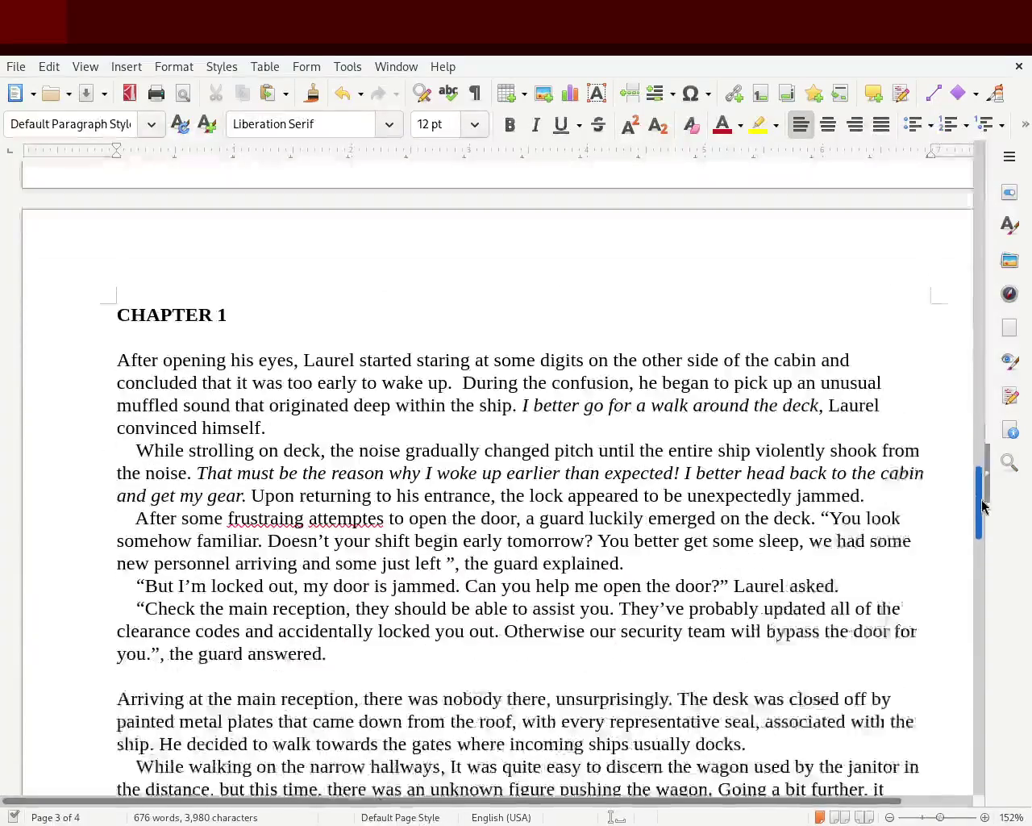
pyautogui.click(251, 279)
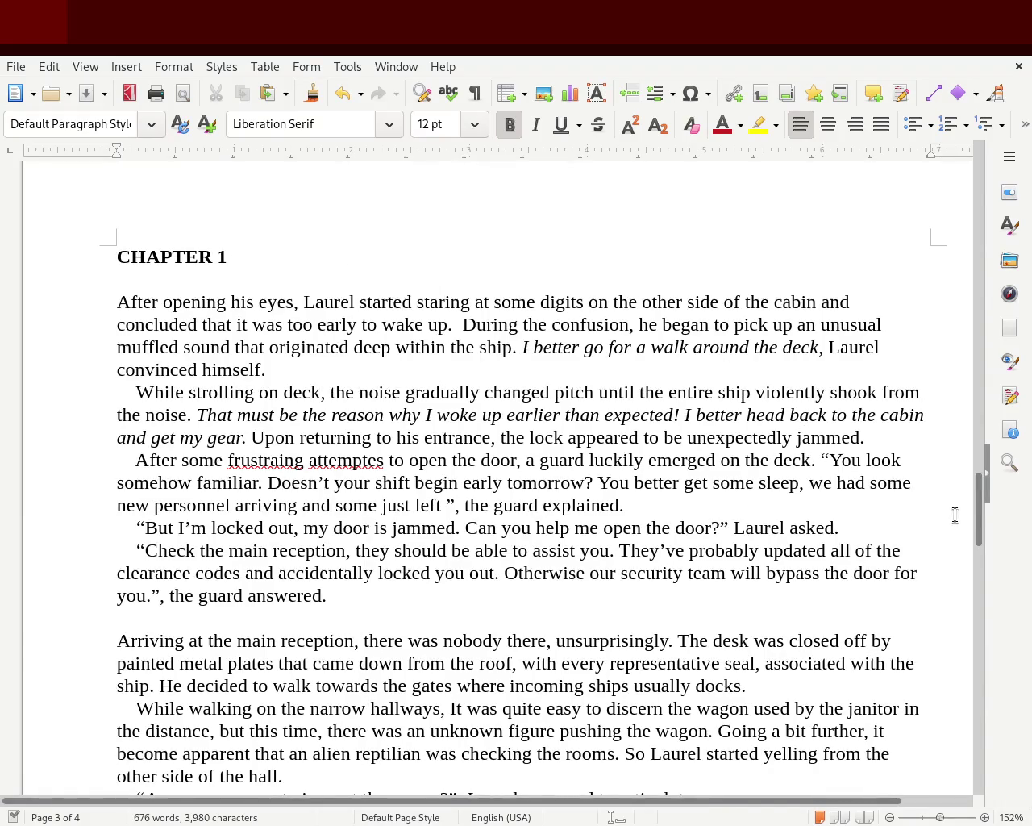
pyautogui.moveTo(977, 477); pyautogui.dragTo(971, 552)
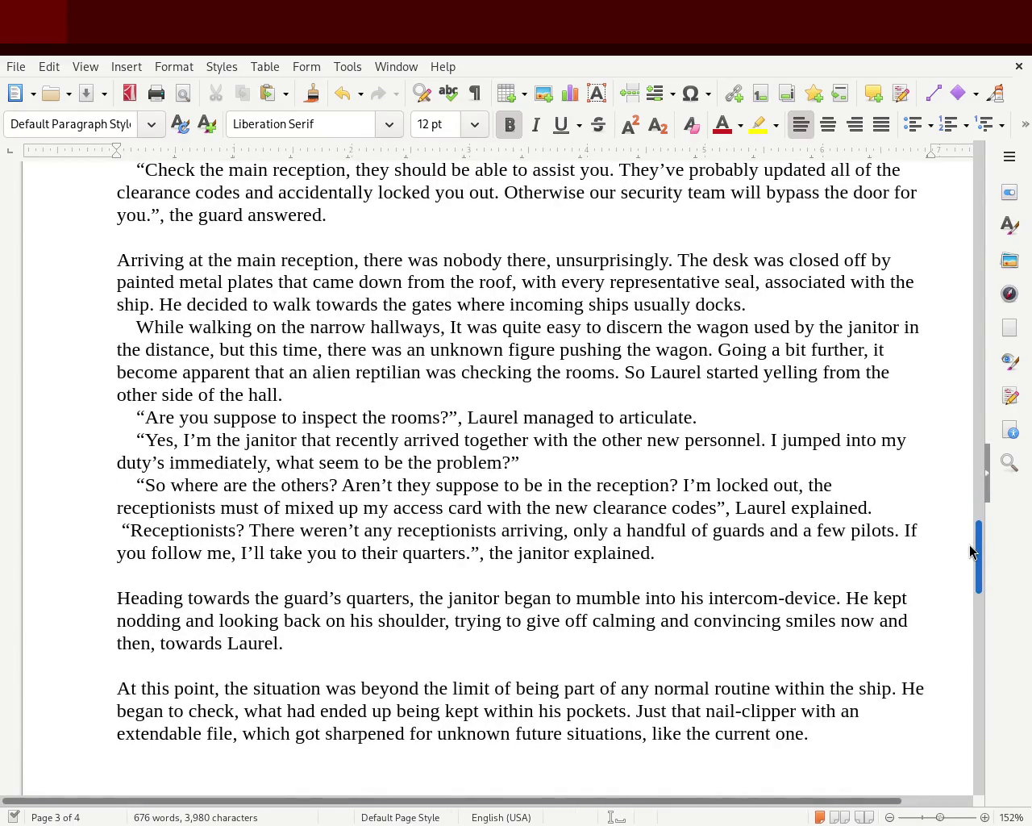
pyautogui.click(121, 529)
pyautogui.press('BackSpace')
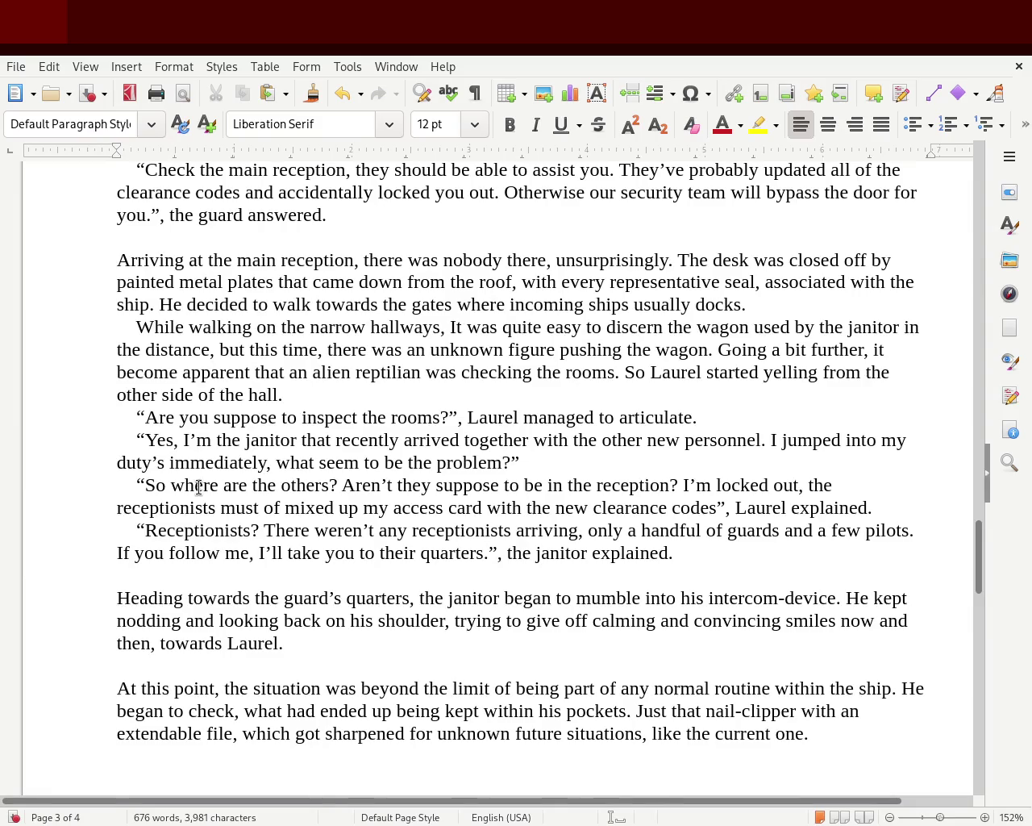
# - Delete the empty line before the 'At this point' paragraph
pyautogui.press('Down')
pyautogui.press('Down')
pyautogui.press('Down')
pyautogui.press('Down')
pyautogui.press('Down')
pyautogui.press('Delete')
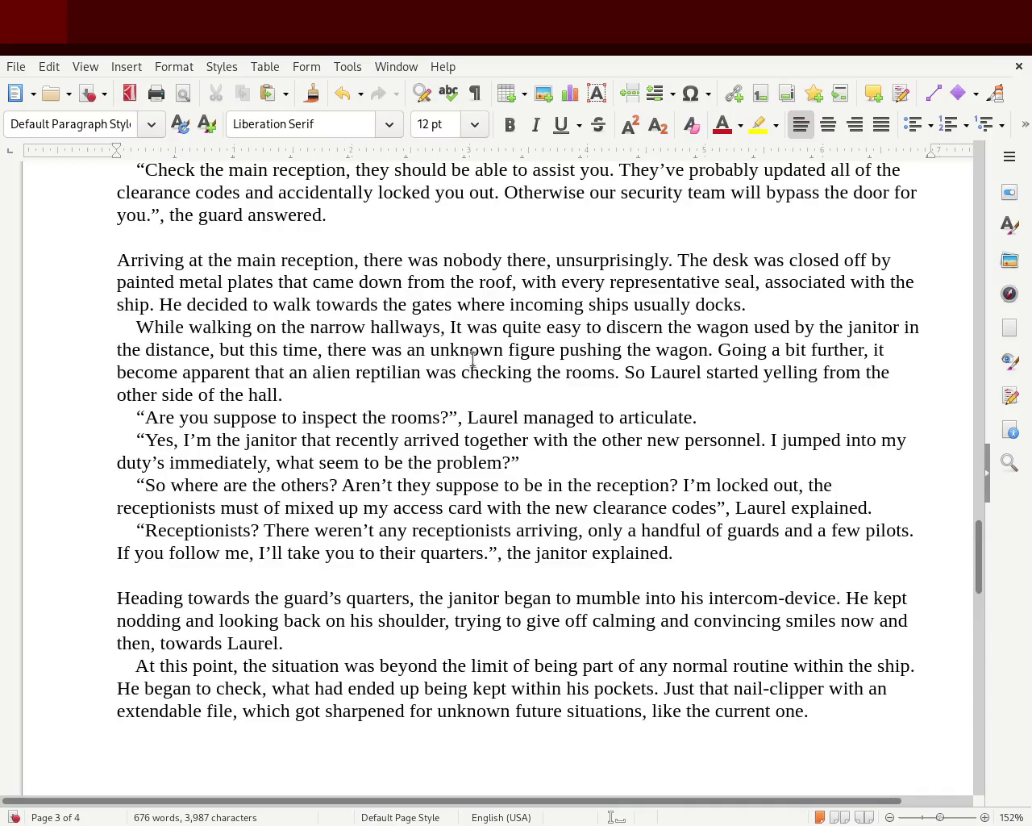
pyautogui.moveTo(979, 572)
pyautogui.mouseDown()
pyautogui.moveTo(971, 367)
pyautogui.moveTo(968, 379)
pyautogui.mouseUp()
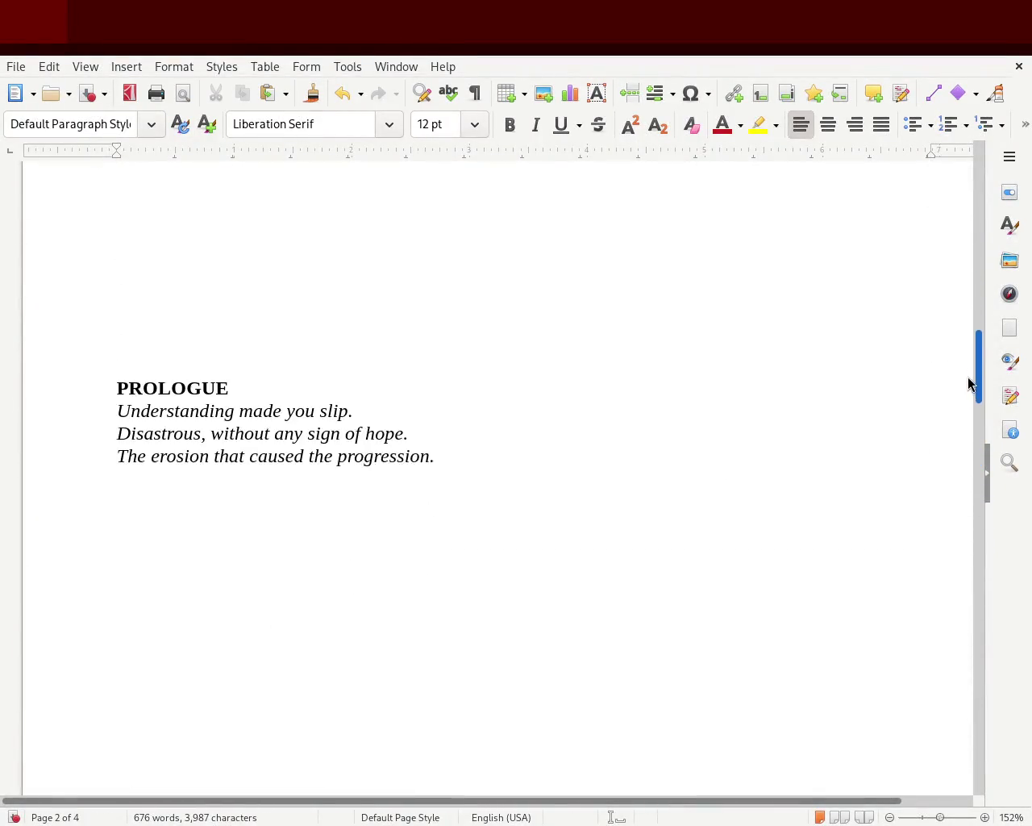
pyautogui.click(338, 408)
pyautogui.hotkey('ctrl', 'b')
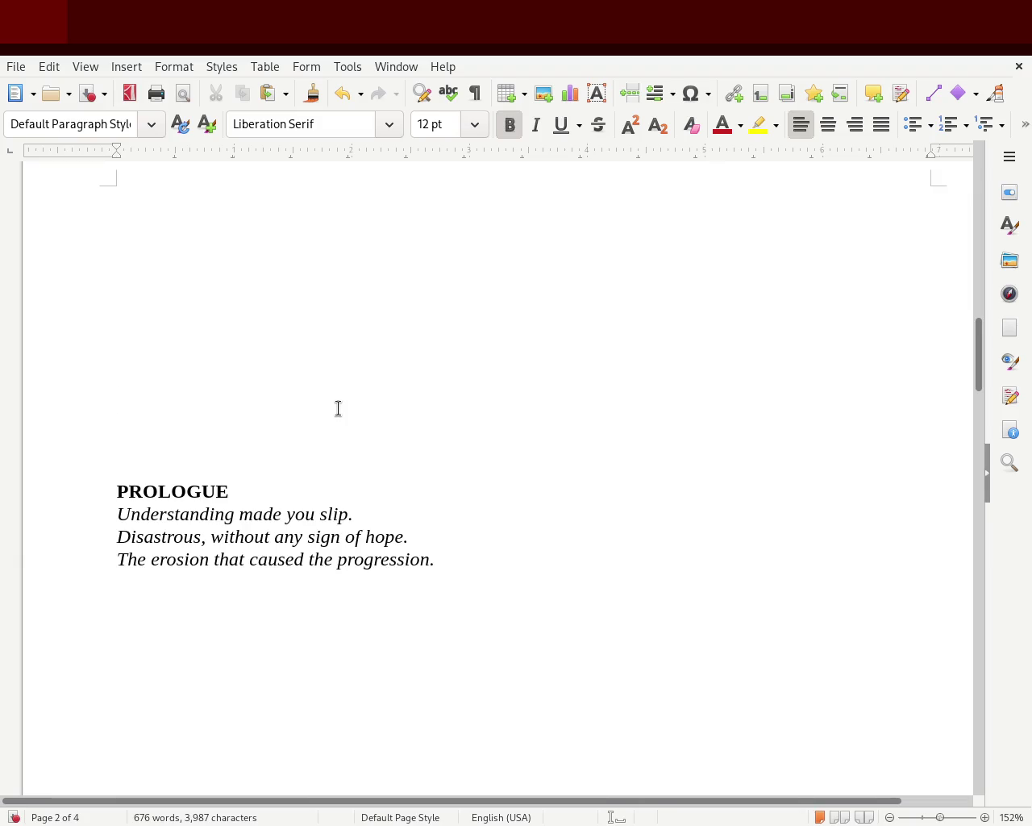
pyautogui.press('Up')
pyautogui.press('Up')
pyautogui.press('Up')
pyautogui.press('Up')
pyautogui.press('Up')
pyautogui.press('Up')
pyautogui.press('Up')
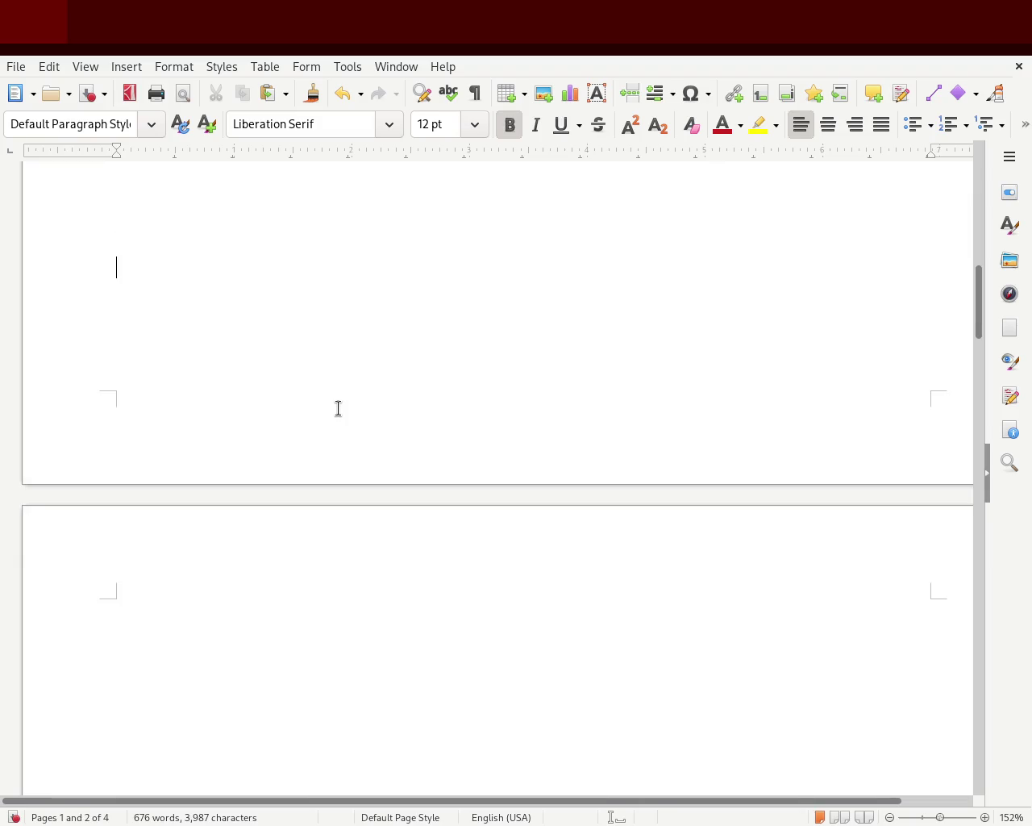
pyautogui.press('Down')
pyautogui.press('Down')
pyautogui.press('Up')
pyautogui.press('Up')
pyautogui.press('Up')
pyautogui.press('Up')
pyautogui.press('Up')
pyautogui.press('Up')
pyautogui.press('Up')
pyautogui.press('Up')
pyautogui.press('Up')
pyautogui.press('Up')
pyautogui.press('Up')
pyautogui.press('Up')
pyautogui.press('Down')
pyautogui.press('Down')
pyautogui.press('Down')
pyautogui.press('Down')
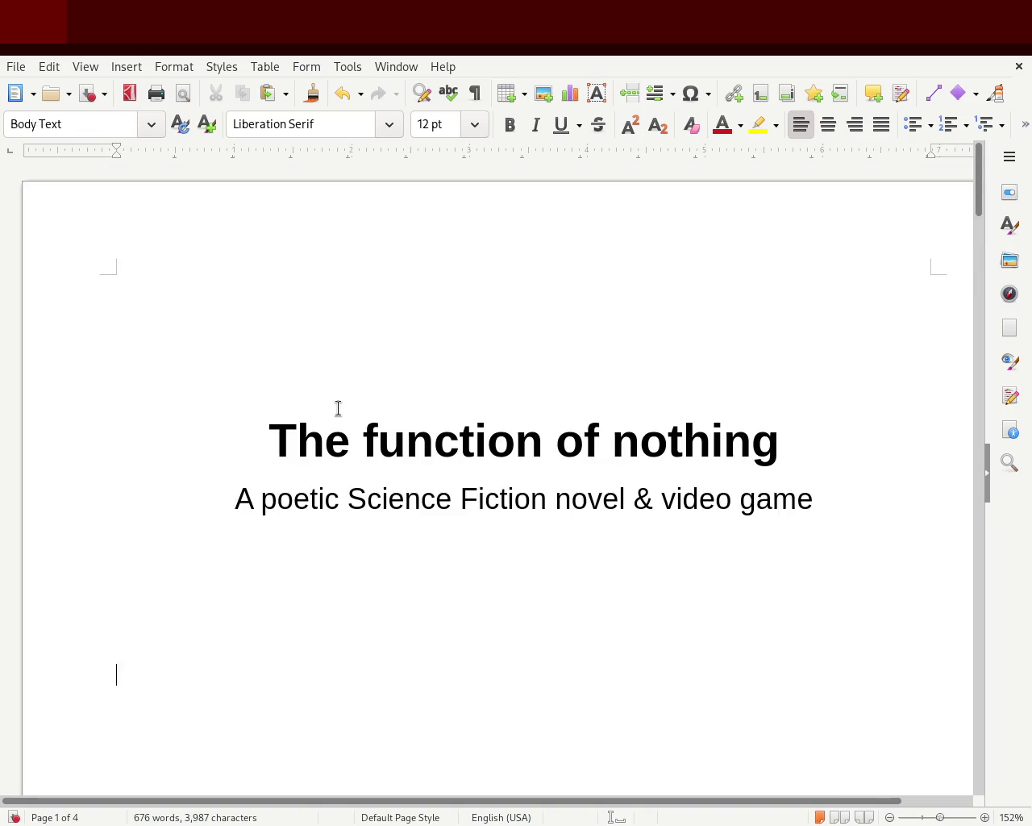
pyautogui.press('Down')
pyautogui.press('Down')
pyautogui.press('Down')
pyautogui.press('Down')
pyautogui.press('Down')
pyautogui.press('Up')
pyautogui.press('Up')
pyautogui.press('Up')
pyautogui.press('Down')
pyautogui.press('Down')
pyautogui.press('Down')
pyautogui.press('Down')
pyautogui.press('Up')
pyautogui.press('Up')
pyautogui.press('Up')
pyautogui.press('Up')
pyautogui.press('Up')
pyautogui.press('Up')
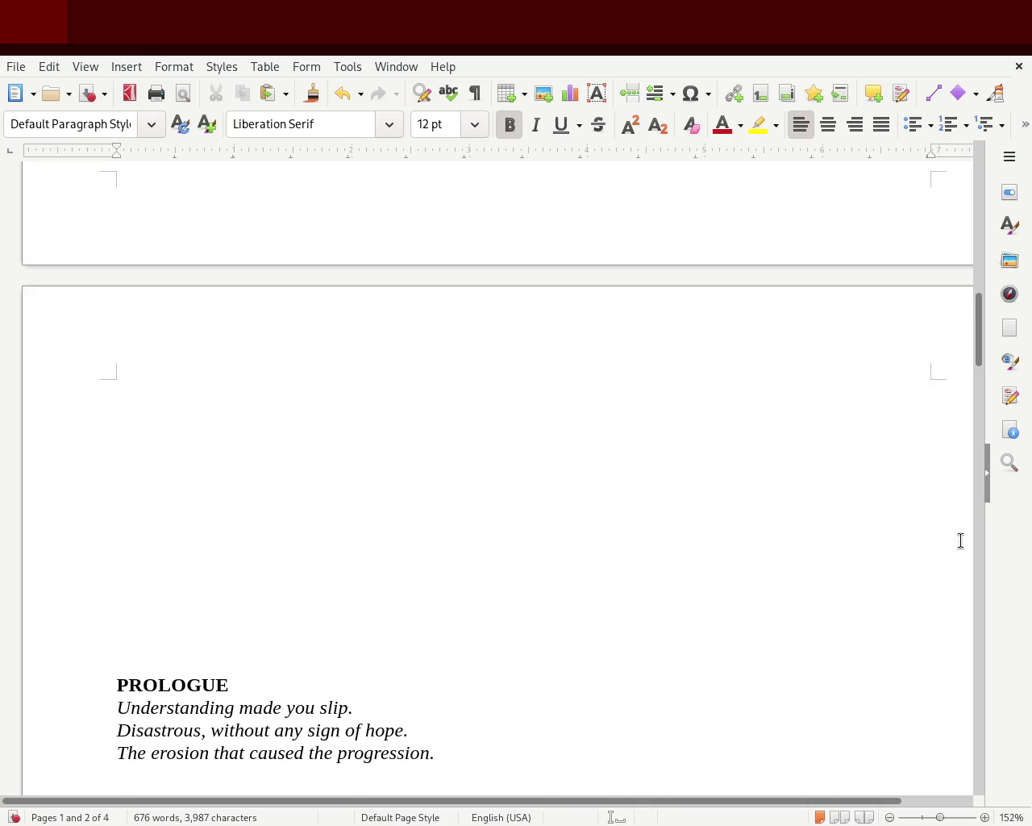
pyautogui.moveTo(982, 348); pyautogui.dragTo(982, 377)
pyautogui.moveTo(726, 528)
pyautogui.mouseDown()
pyautogui.moveTo(270, 491)
pyautogui.moveTo(67, 451)
pyautogui.mouseUp()
pyautogui.click(830, 127)
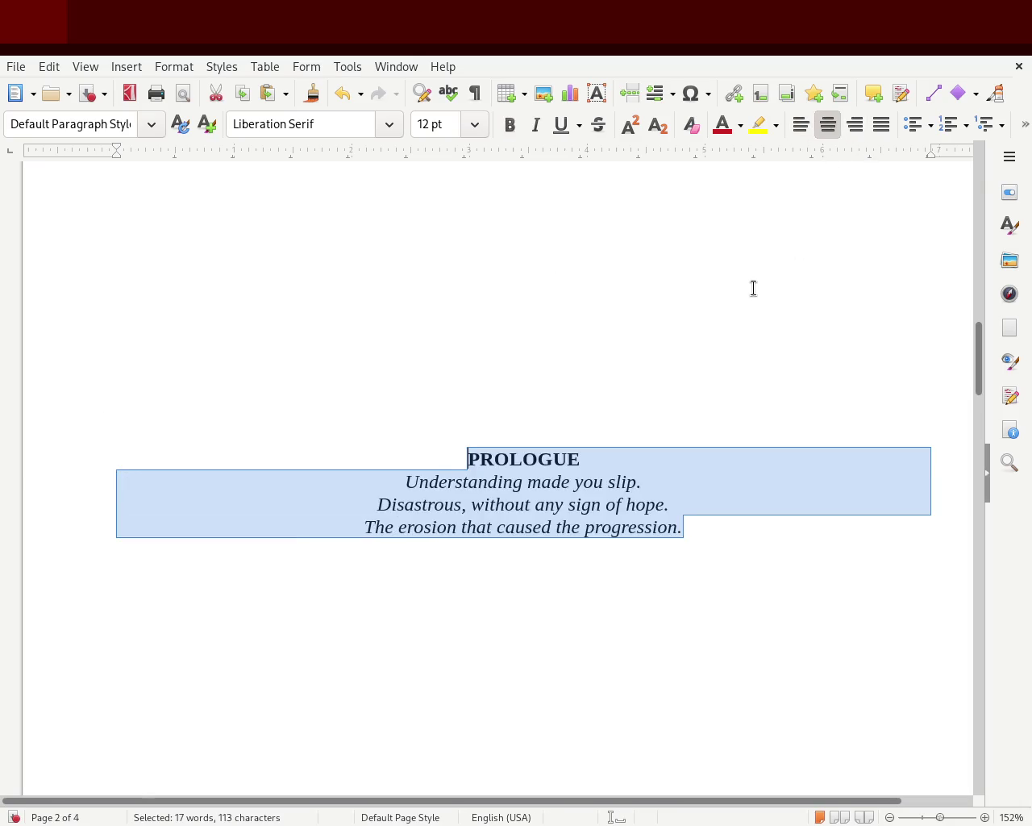
pyautogui.click(751, 288)
pyautogui.moveTo(711, 528)
pyautogui.mouseDown()
pyautogui.moveTo(62, 456)
pyautogui.moveTo(3, 439)
pyautogui.mouseUp()
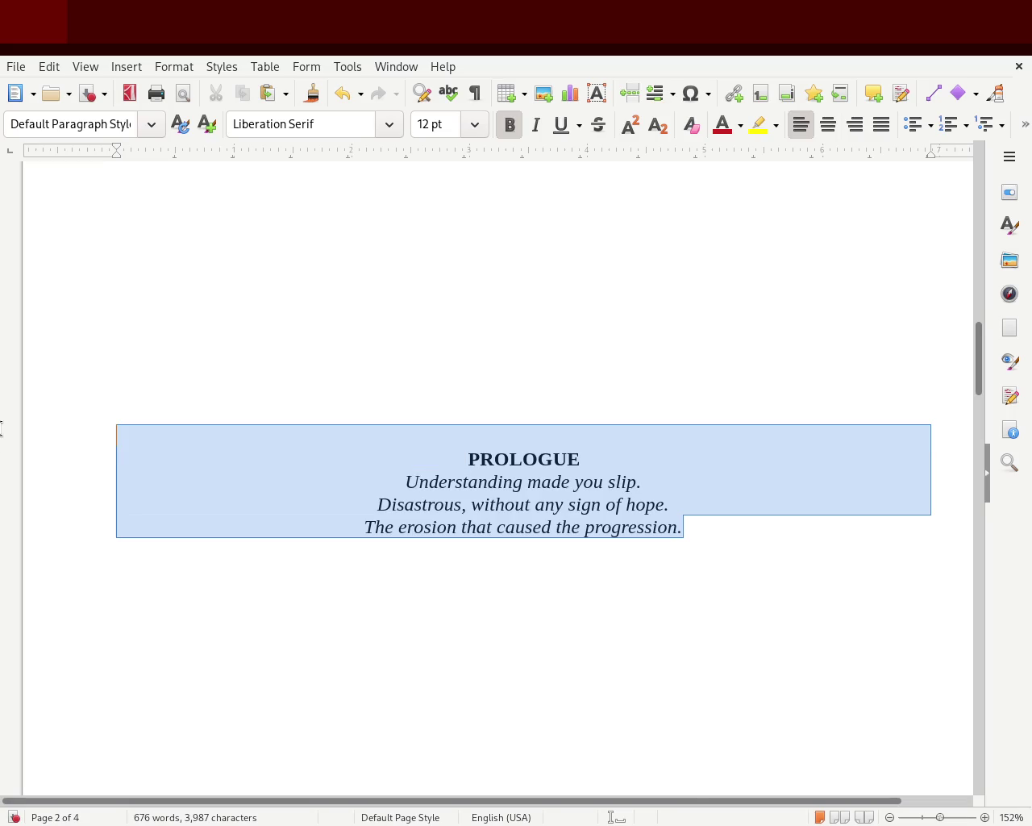
pyautogui.click(878, 129)
pyautogui.click(857, 129)
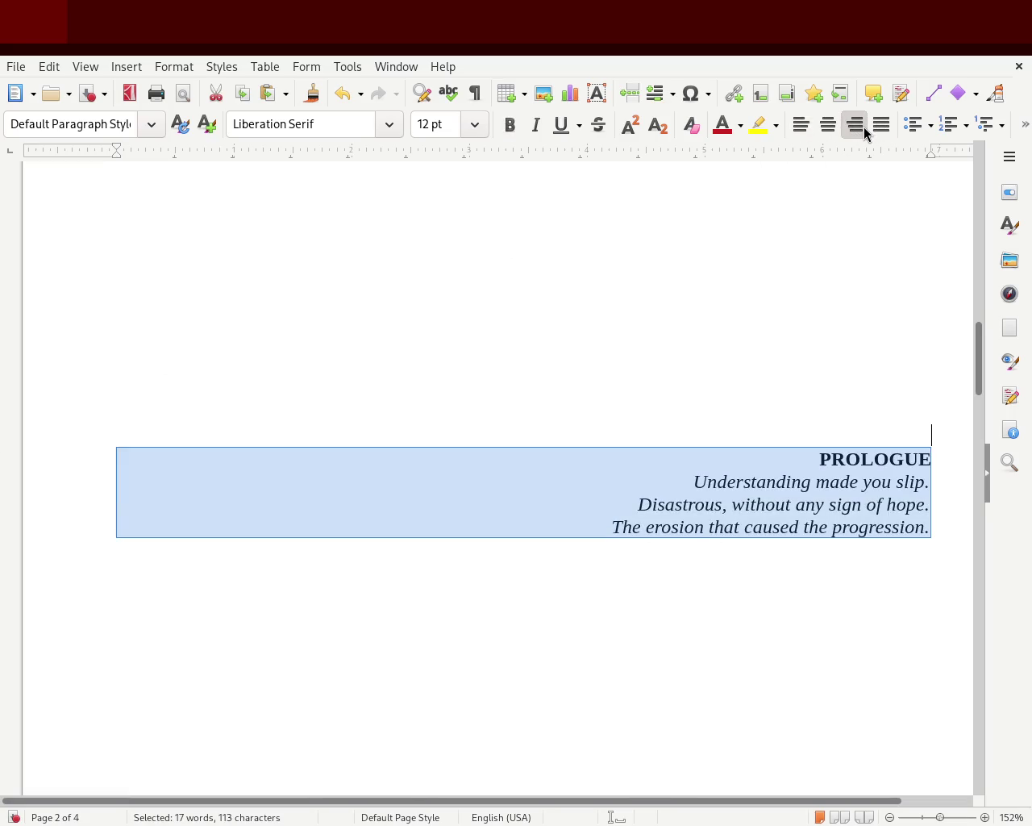
pyautogui.click(829, 129)
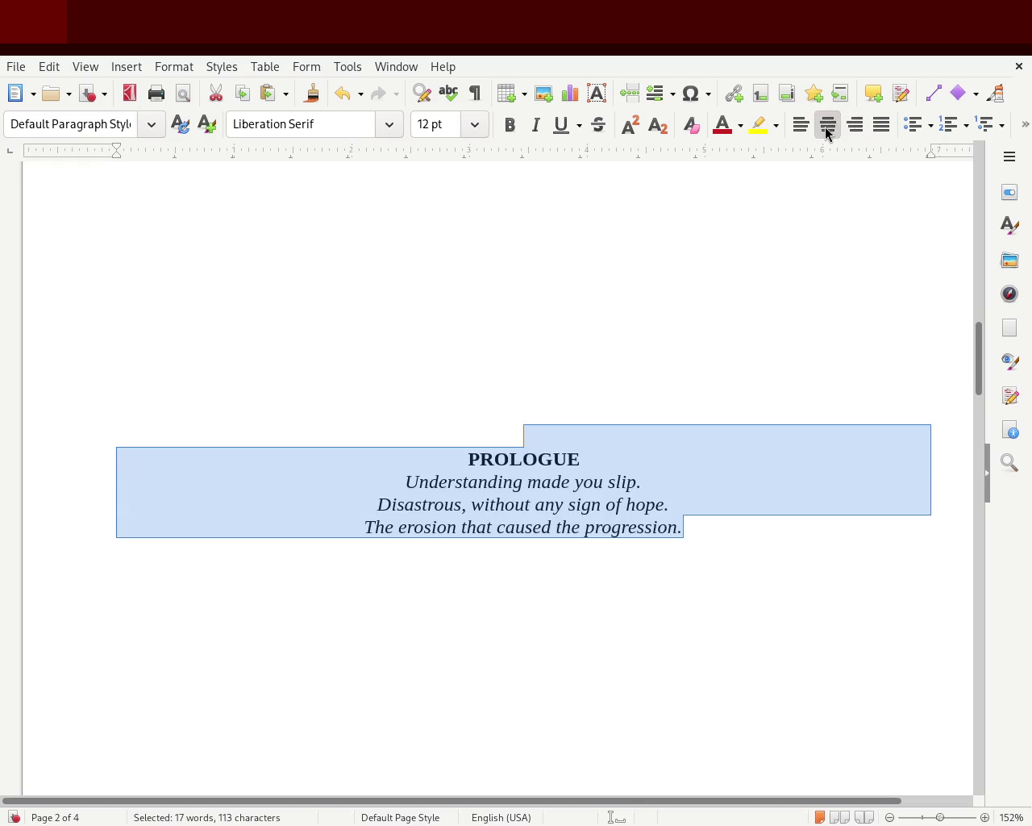
pyautogui.click(750, 219)
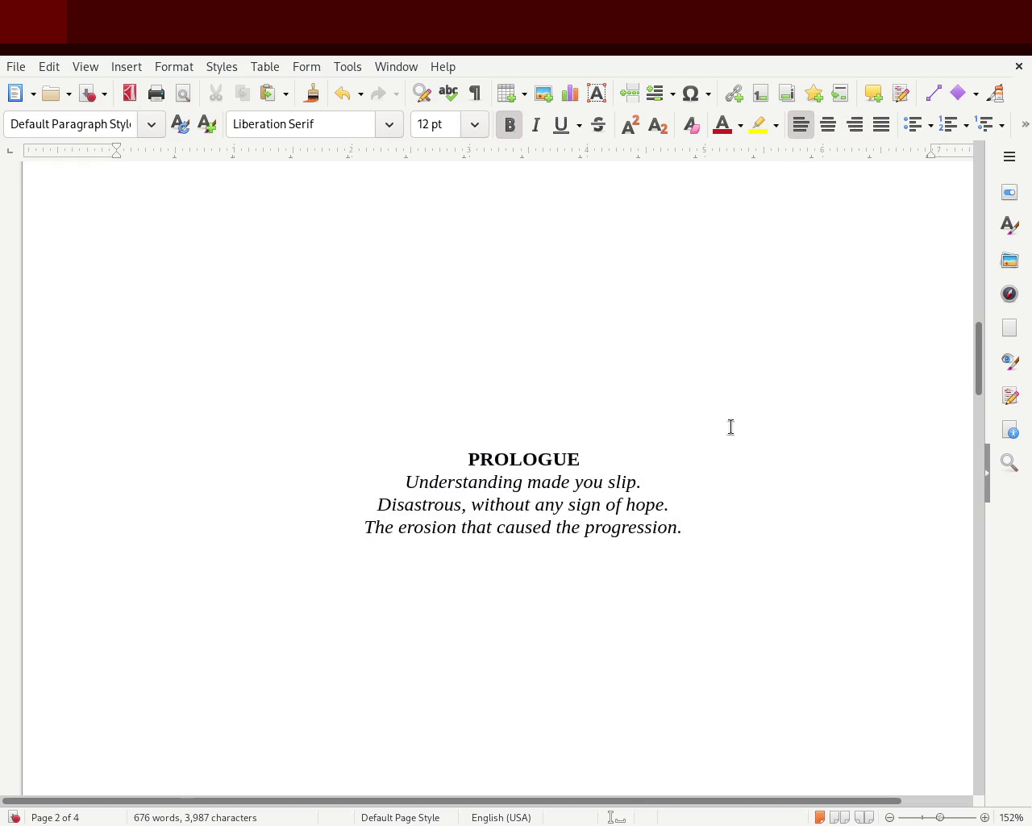
pyautogui.hotkey('ctrl', 'z')
pyautogui.hotkey('ctrl', 'z')
pyautogui.click(701, 420)
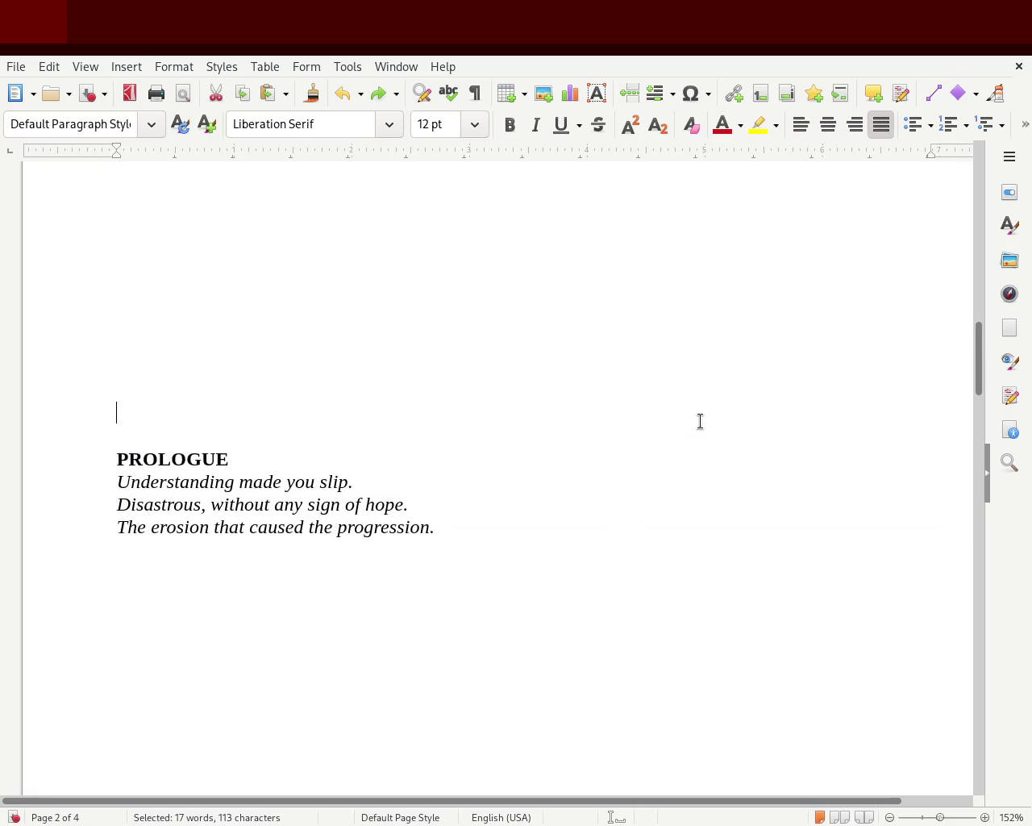
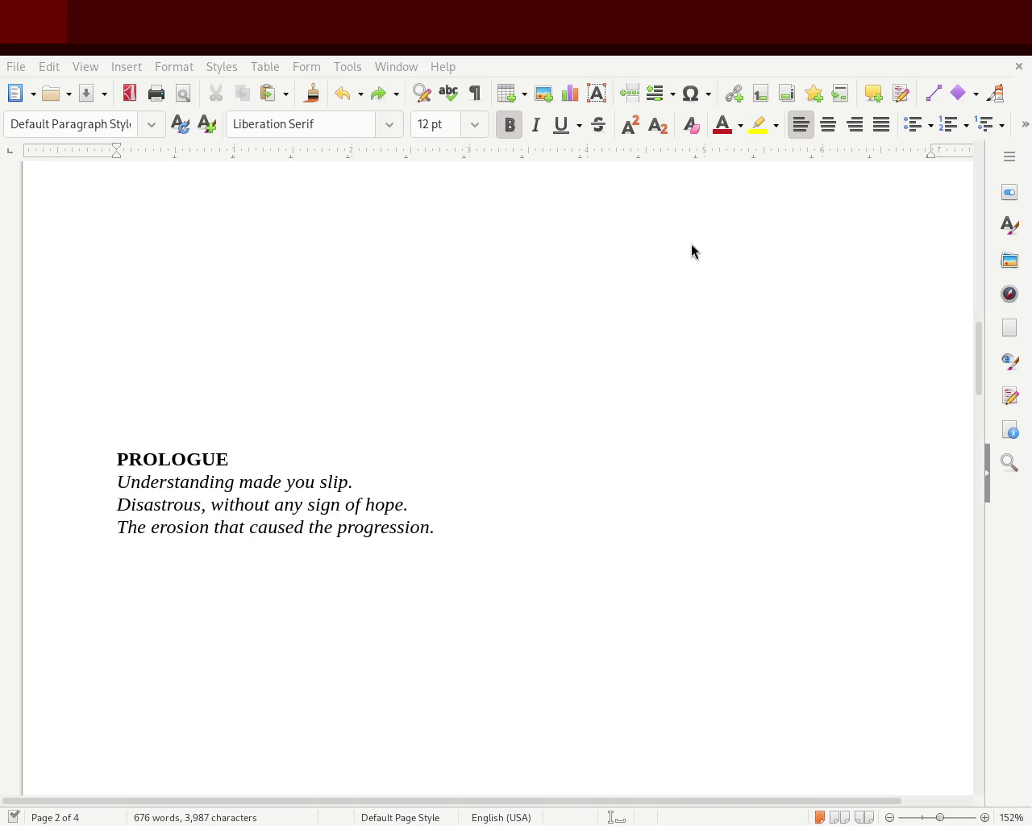
# - Scroll from the PROLOGUE down to the Chapter 3 heading on page 3
pyautogui.click(694, 194)
pyautogui.moveTo(977, 346); pyautogui.dragTo(983, 480)
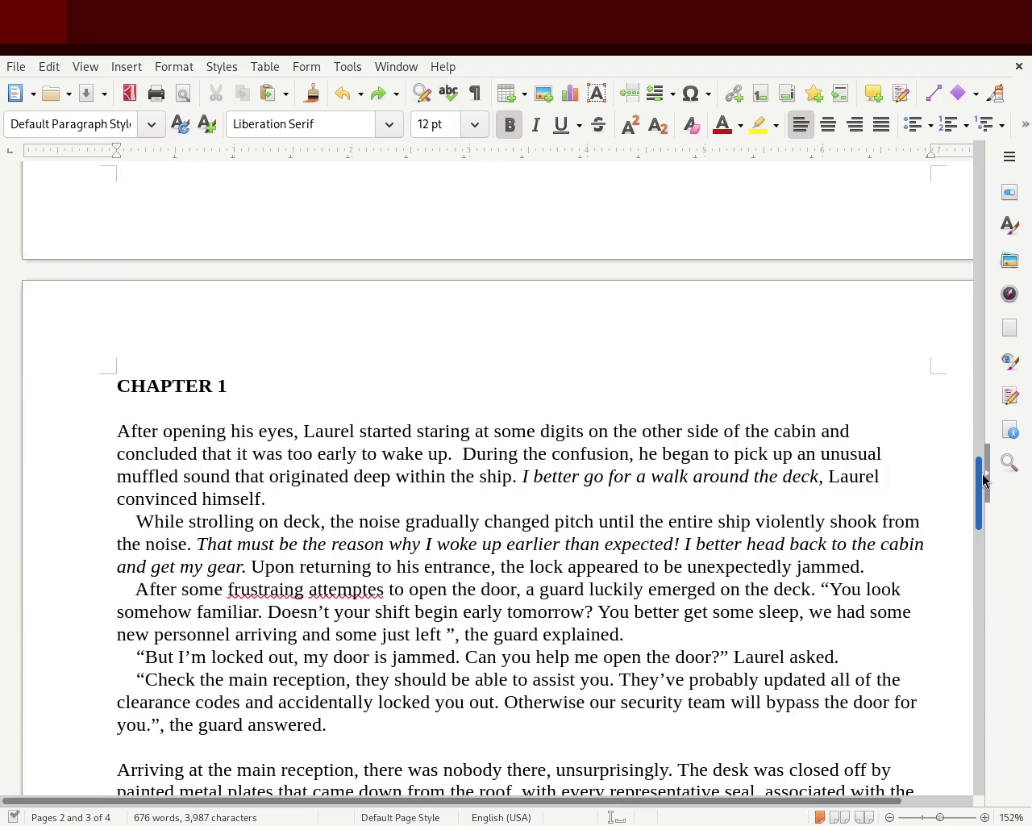
pyautogui.moveTo(983, 480); pyautogui.dragTo(984, 482)
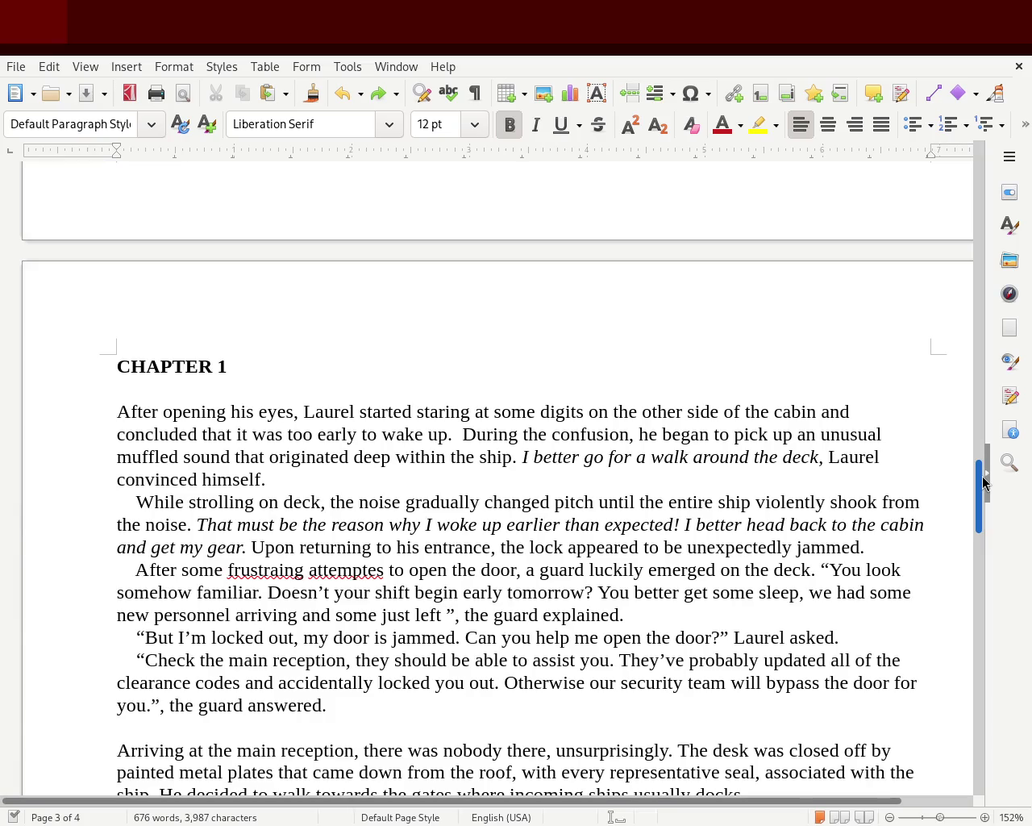
pyautogui.moveTo(983, 482)
pyautogui.mouseDown()
pyautogui.moveTo(981, 570)
pyautogui.moveTo(995, 507)
pyautogui.moveTo(1001, 578)
pyautogui.mouseUp()
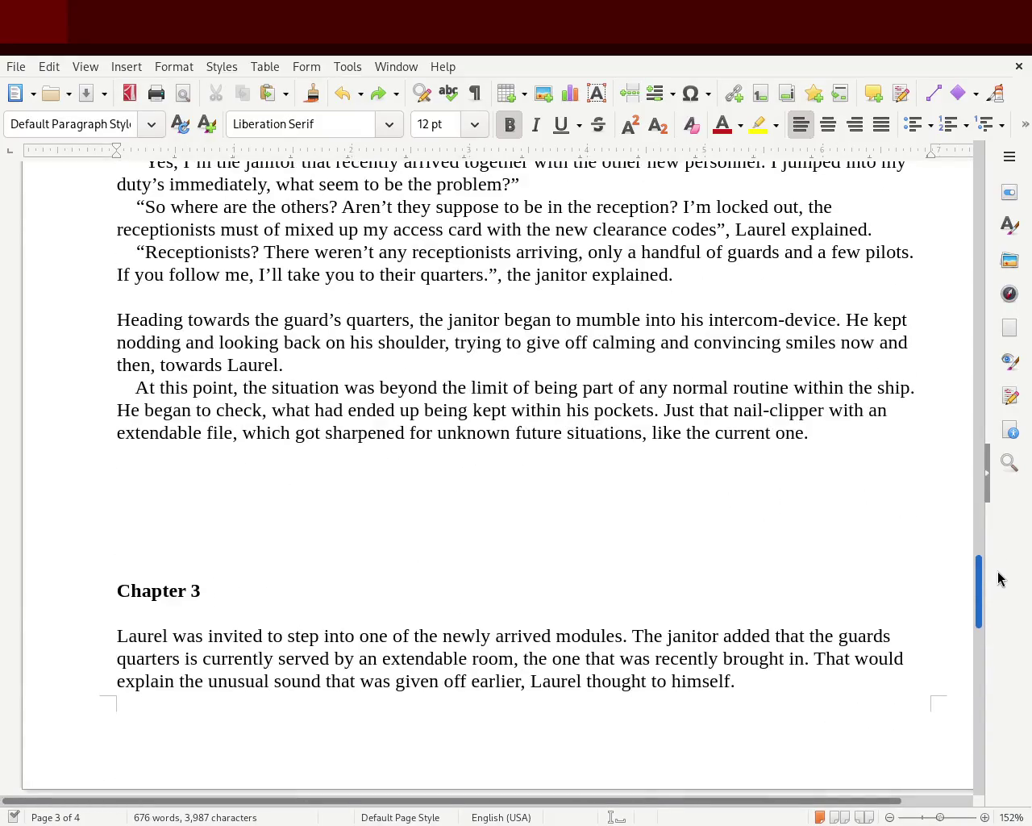
# - Delete the Chapter 3 heading and surrounding blank lines, joining up the Laurel paragraph
pyautogui.moveTo(287, 610); pyautogui.dragTo(17, 476)
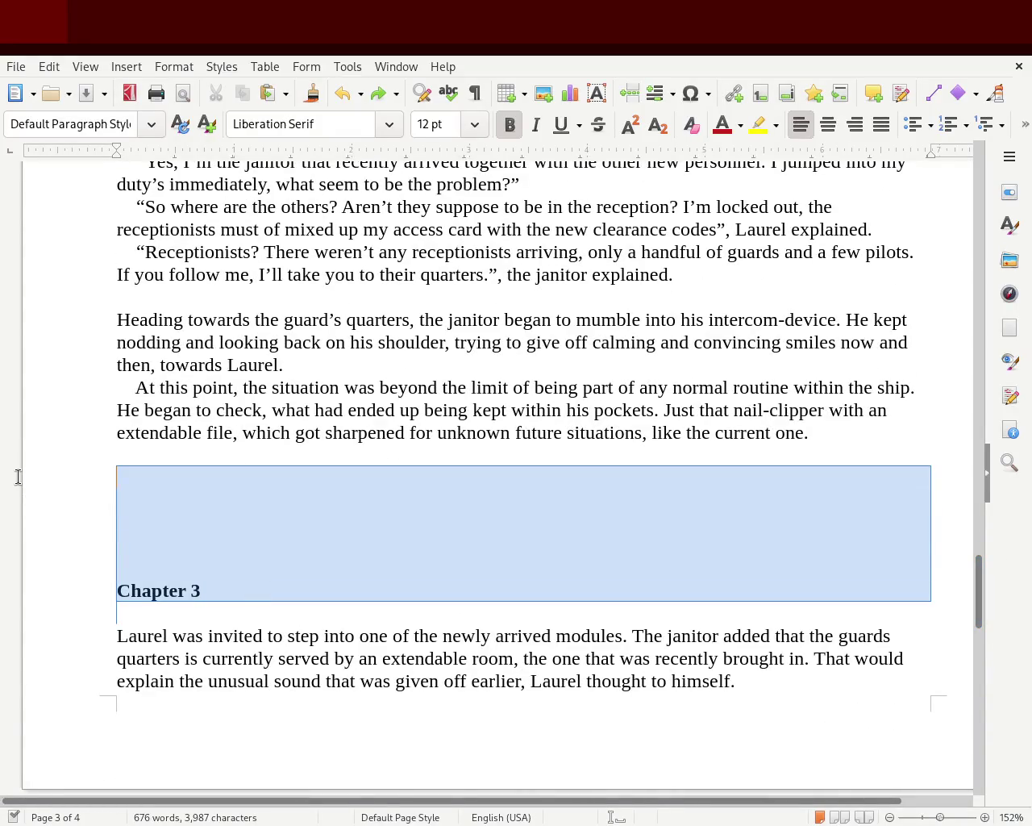
pyautogui.press('Delete')
pyautogui.press('Up')
pyautogui.press('Delete')
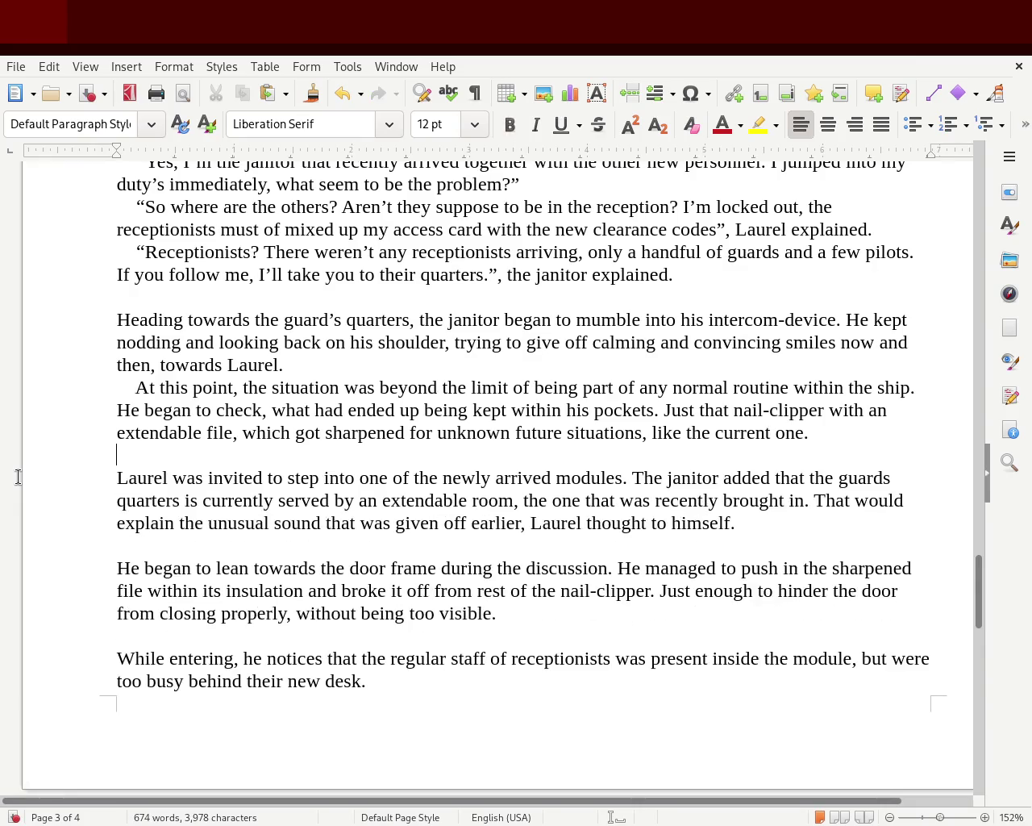
pyautogui.press('Delete')
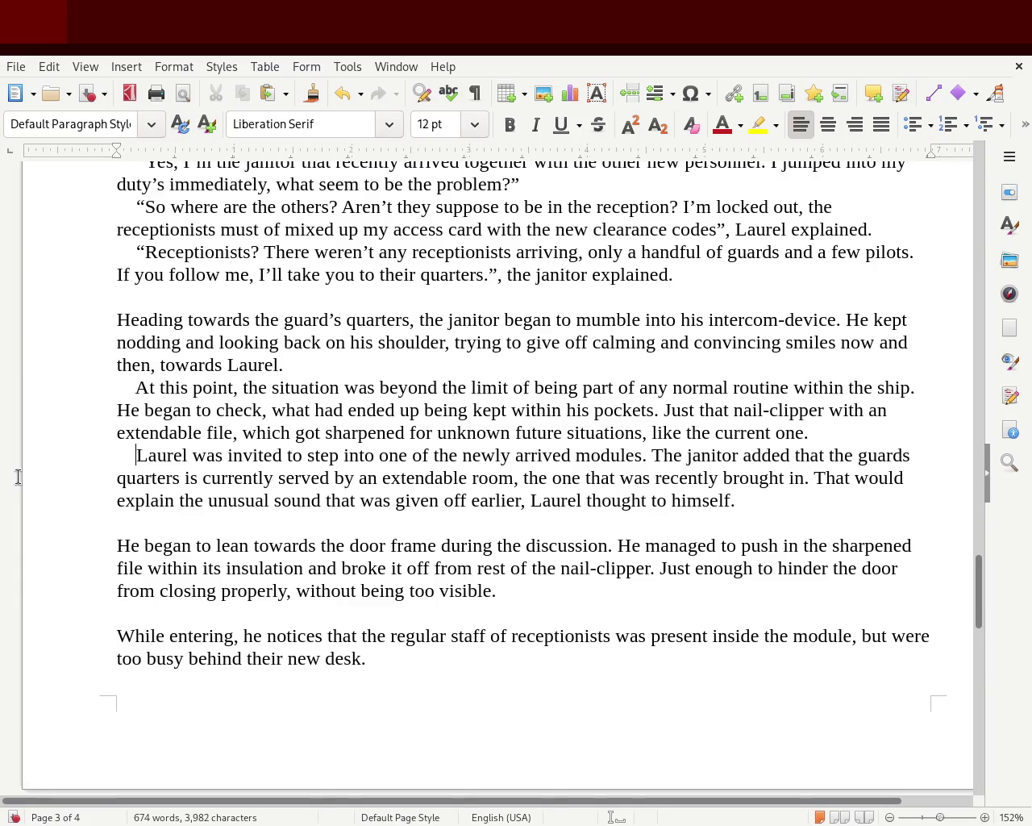
pyautogui.press('Down')
pyautogui.press('Down')
pyautogui.press('Down')
# - Italicise Laurel's thought about the unusual sound
pyautogui.moveTo(813, 477); pyautogui.dragTo(521, 500)
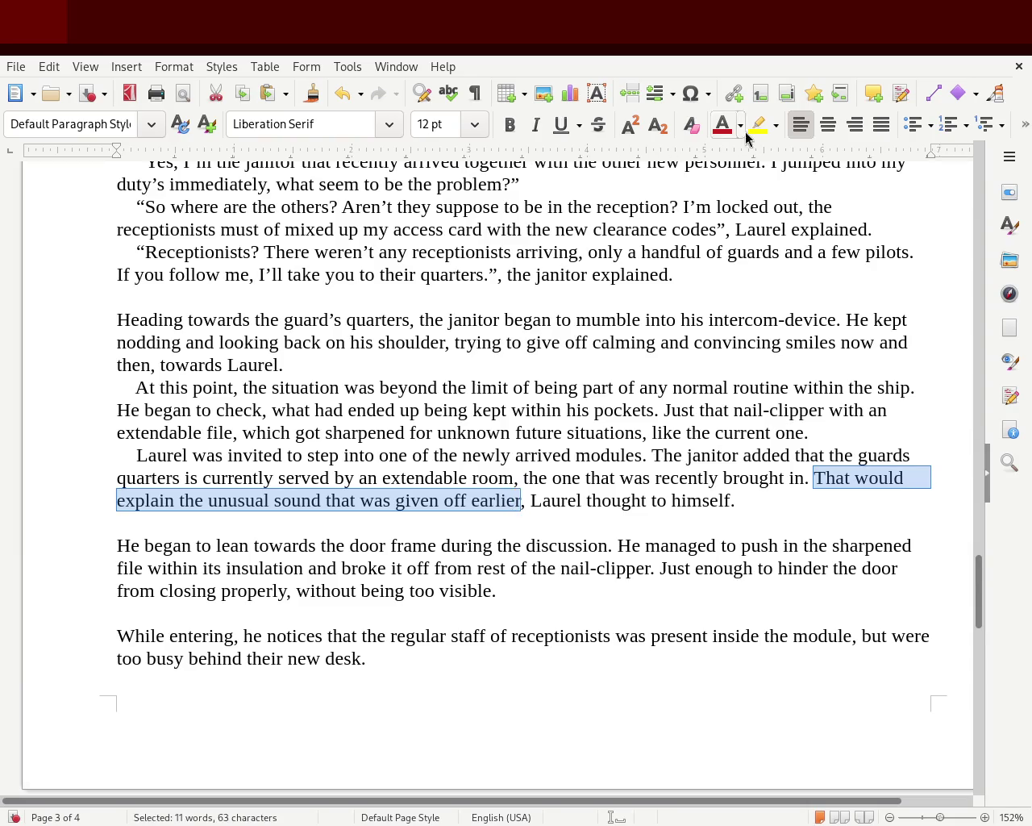
pyautogui.click(535, 125)
pyautogui.click(647, 387)
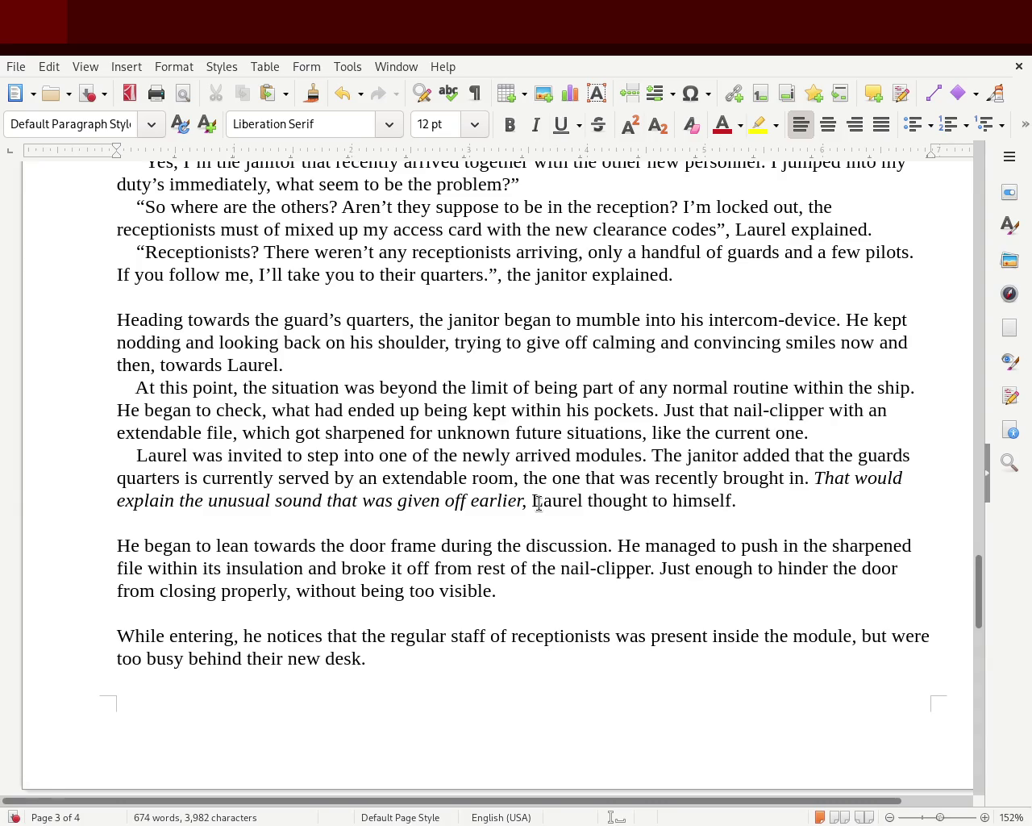
# - Remove the empty lines before the 'He began' and 'While entering' paragraphs
pyautogui.click(354, 530)
pyautogui.press('Delete')
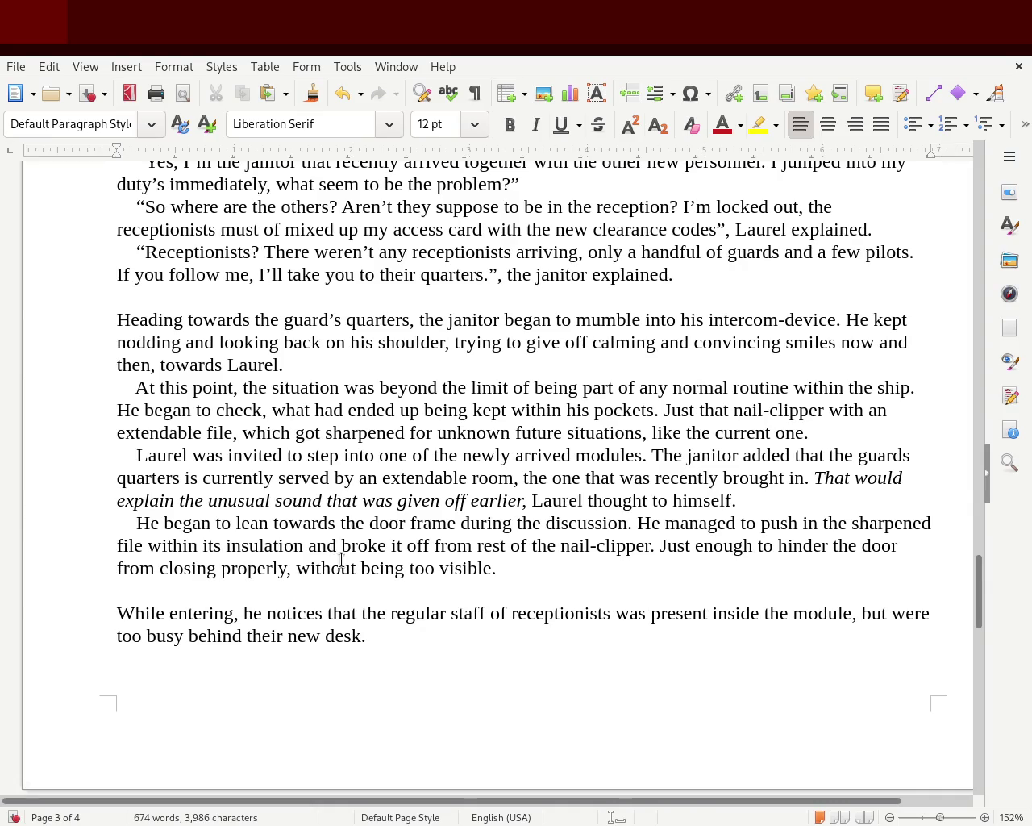
pyautogui.click(172, 595)
pyautogui.press('Delete')
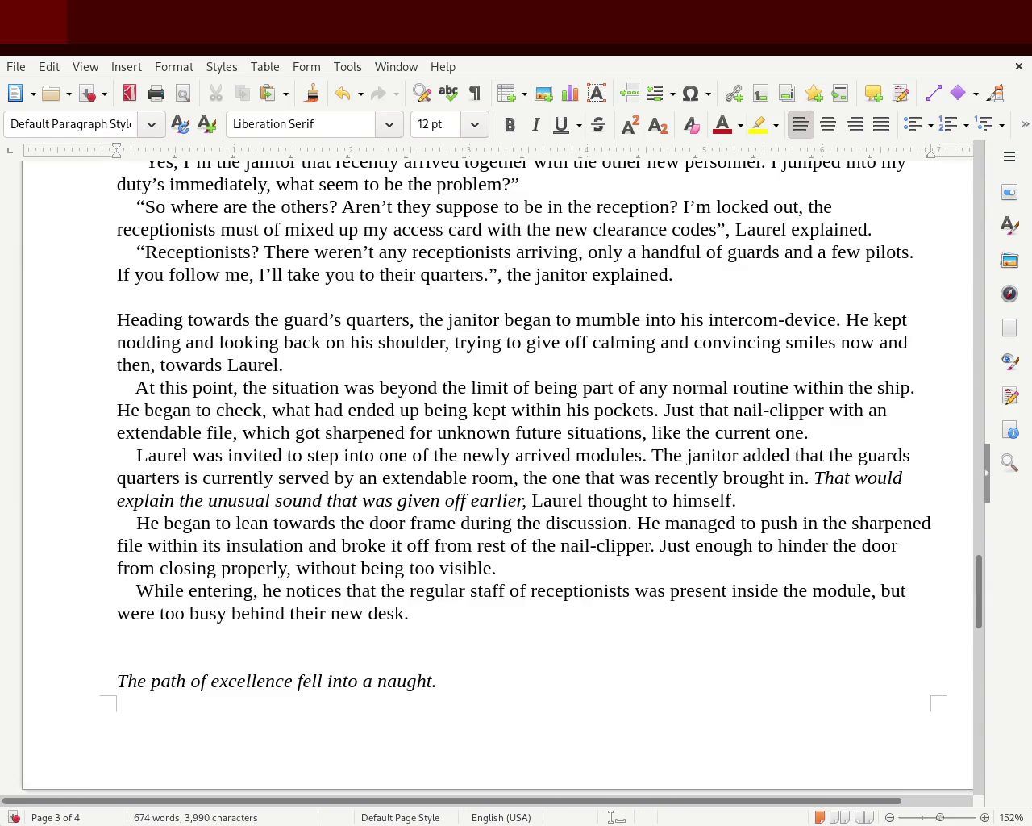
# - Push the italic verse about excellence onto page 4
pyautogui.click(226, 677)
pyautogui.moveTo(971, 597); pyautogui.dragTo(974, 539)
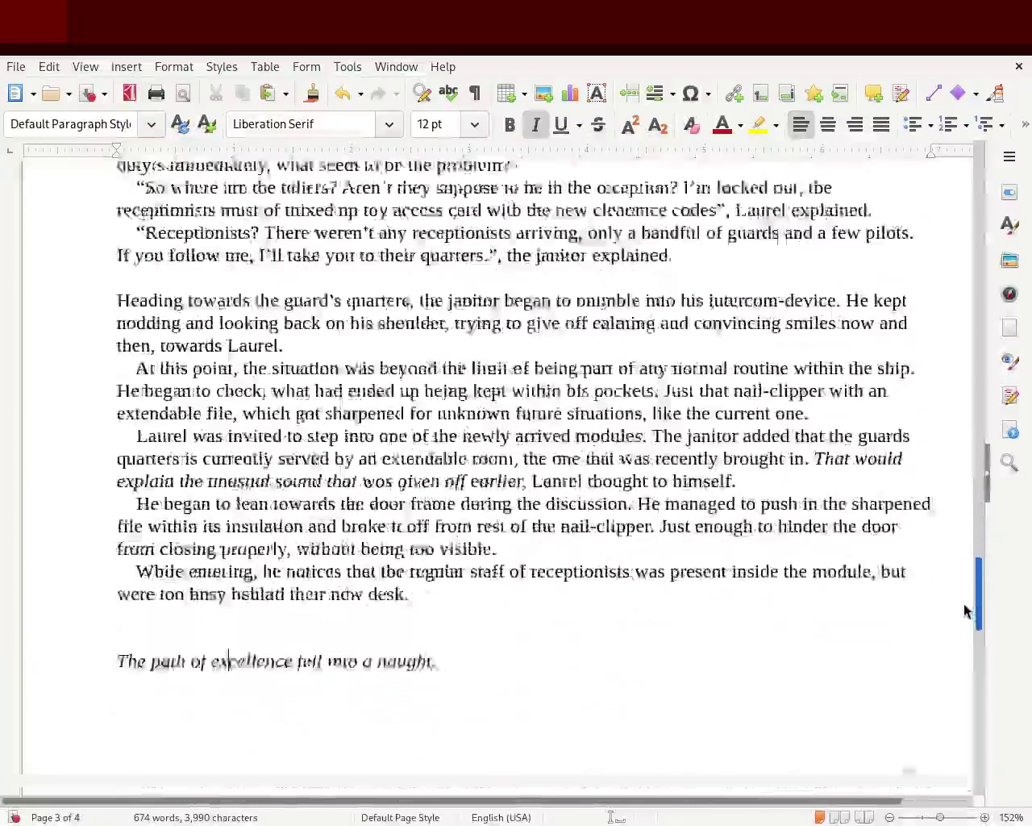
pyautogui.moveTo(974, 539)
pyautogui.mouseDown()
pyautogui.moveTo(959, 507)
pyautogui.moveTo(954, 627)
pyautogui.mouseUp()
pyautogui.click(165, 436)
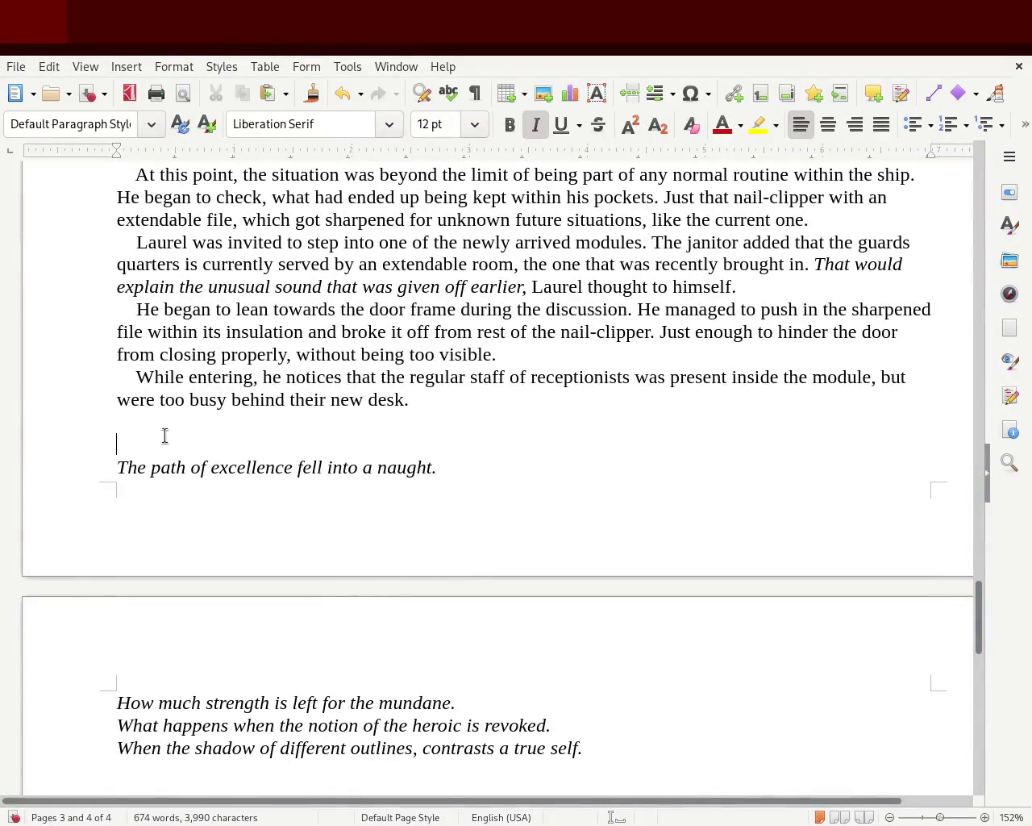
pyautogui.press('Return')
pyautogui.press('Return')
pyautogui.press('Return')
pyautogui.press('BackSpace')
# - Add a bold 'Chapter 2' heading above the verse
pyautogui.write('Chapter 2')
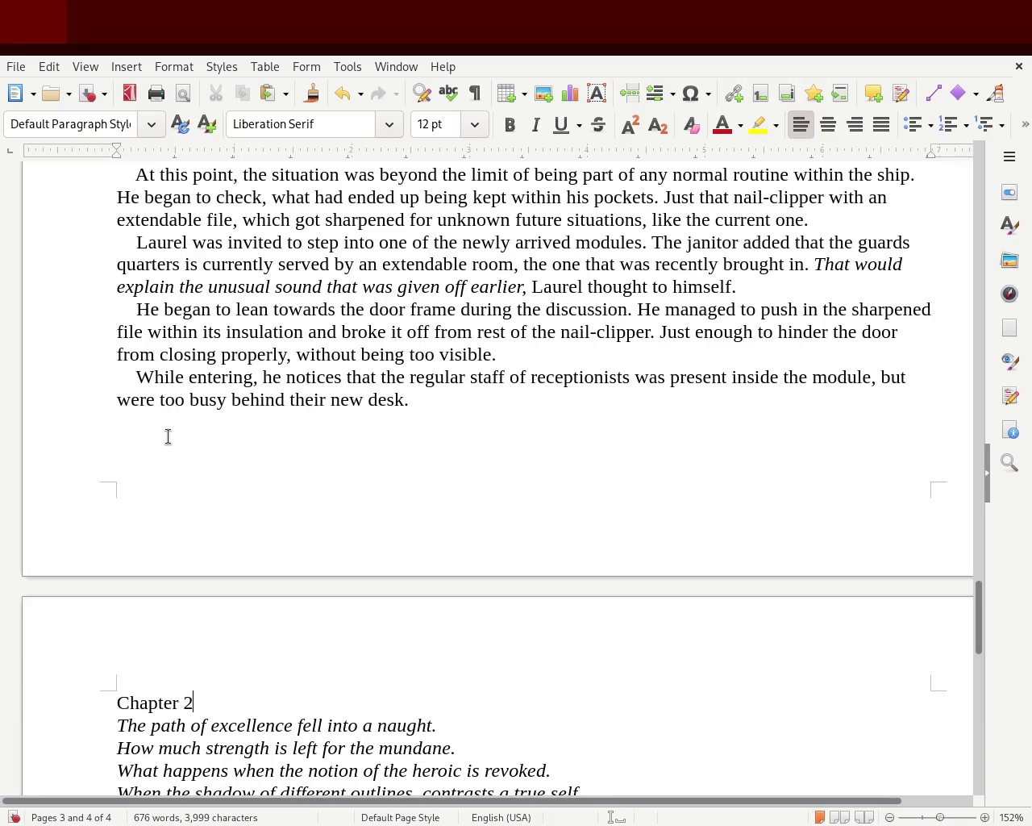
pyautogui.tripleClick(205, 698)
pyautogui.click(501, 129)
pyautogui.click(549, 355)
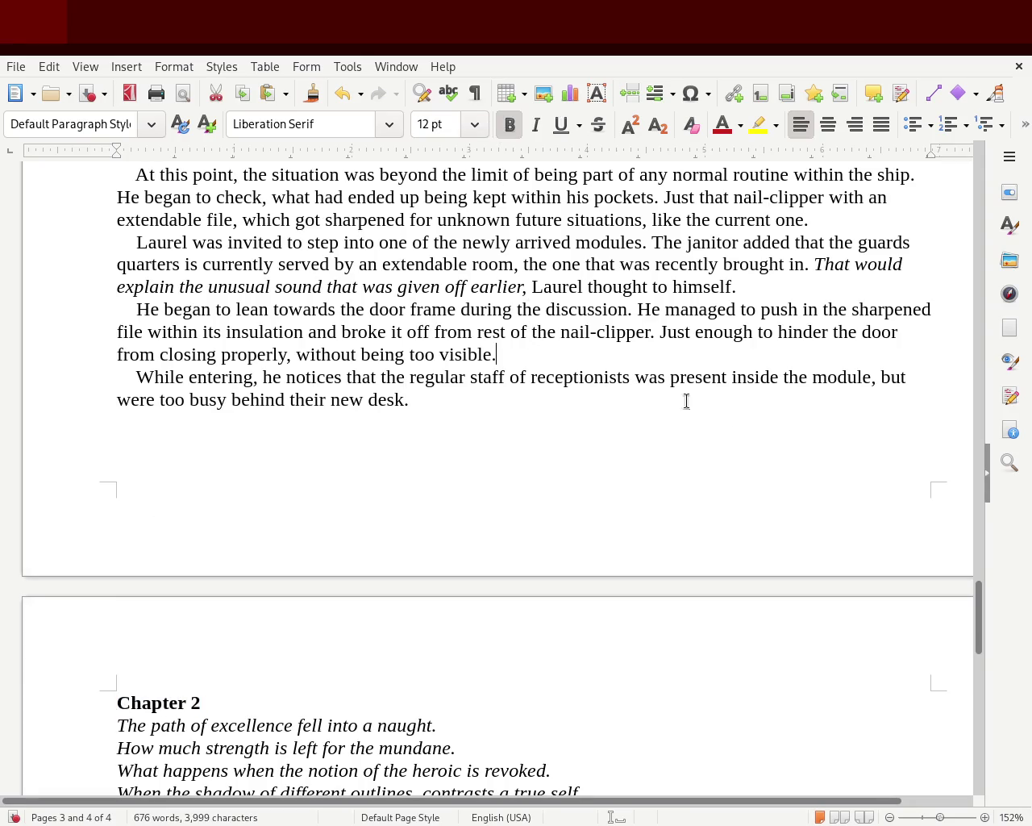
pyautogui.moveTo(978, 613)
pyautogui.mouseDown()
pyautogui.moveTo(986, 488)
pyautogui.moveTo(979, 604)
pyautogui.moveTo(981, 496)
pyautogui.moveTo(983, 529)
pyautogui.mouseUp()
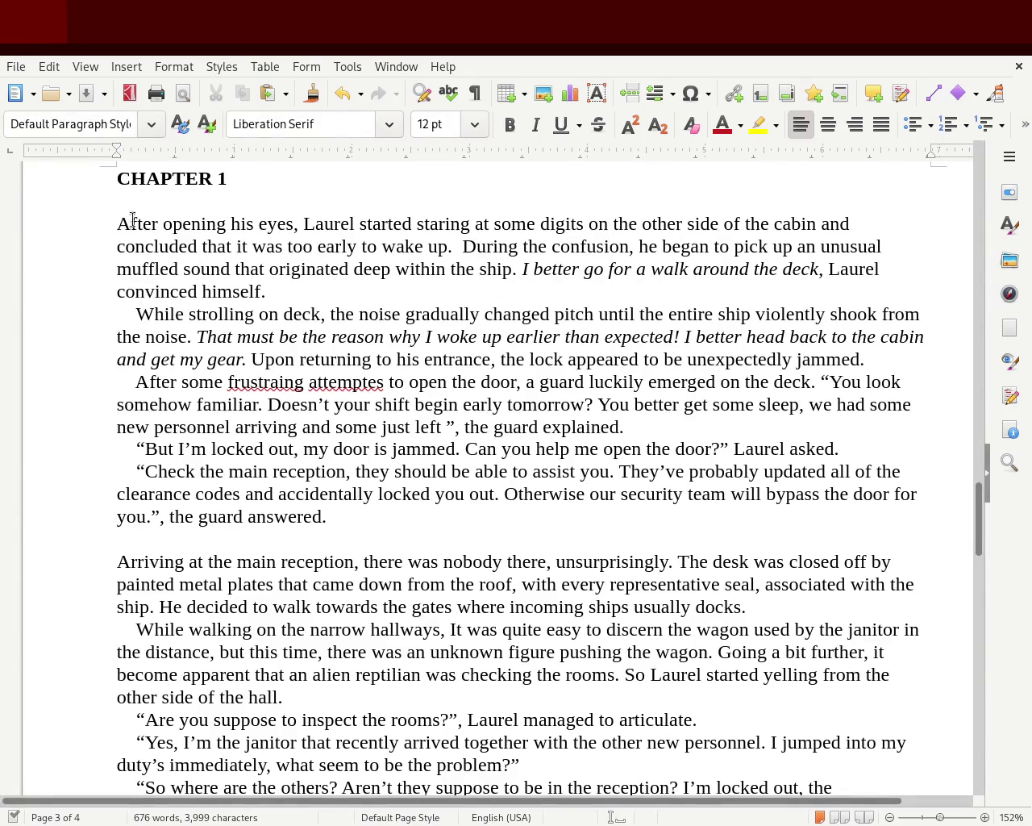
pyautogui.moveTo(526, 268); pyautogui.dragTo(821, 269)
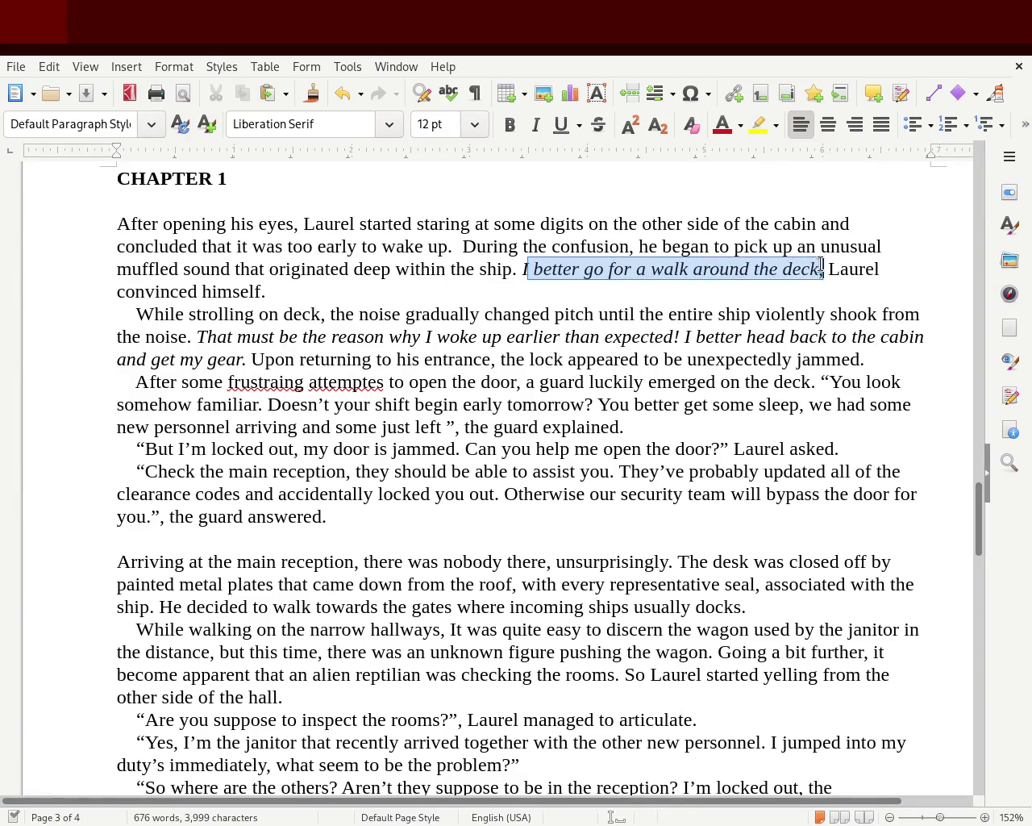
pyautogui.click(208, 292)
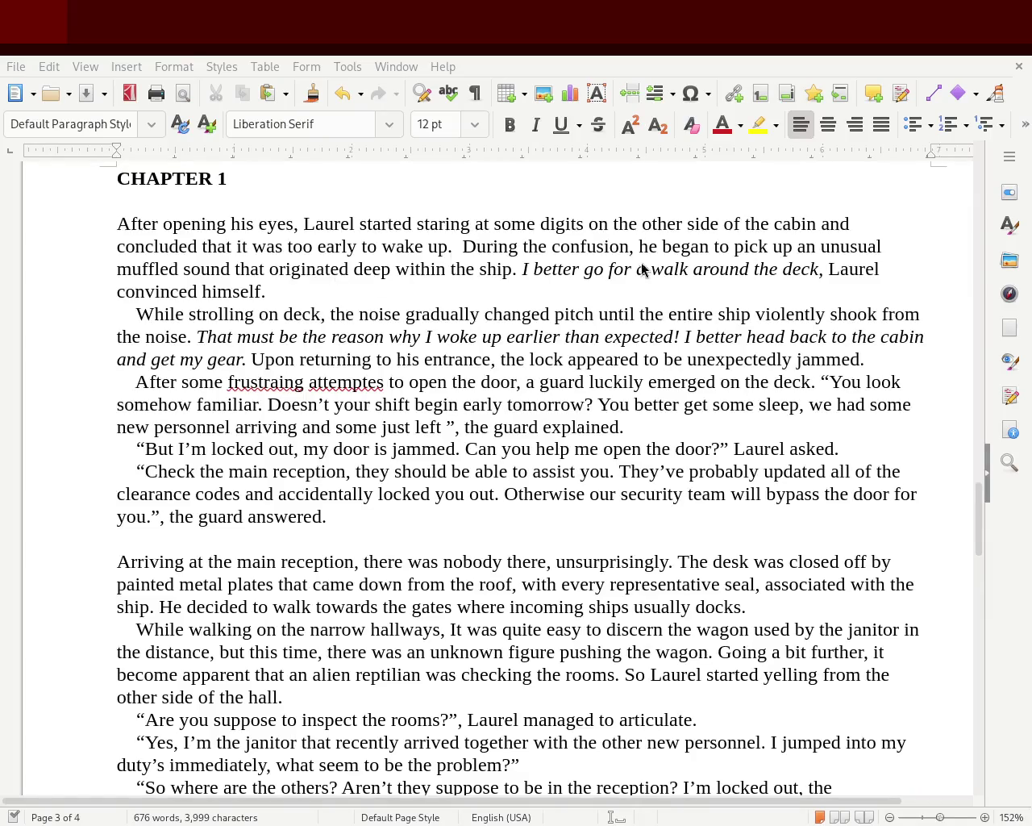
pyautogui.click(325, 540)
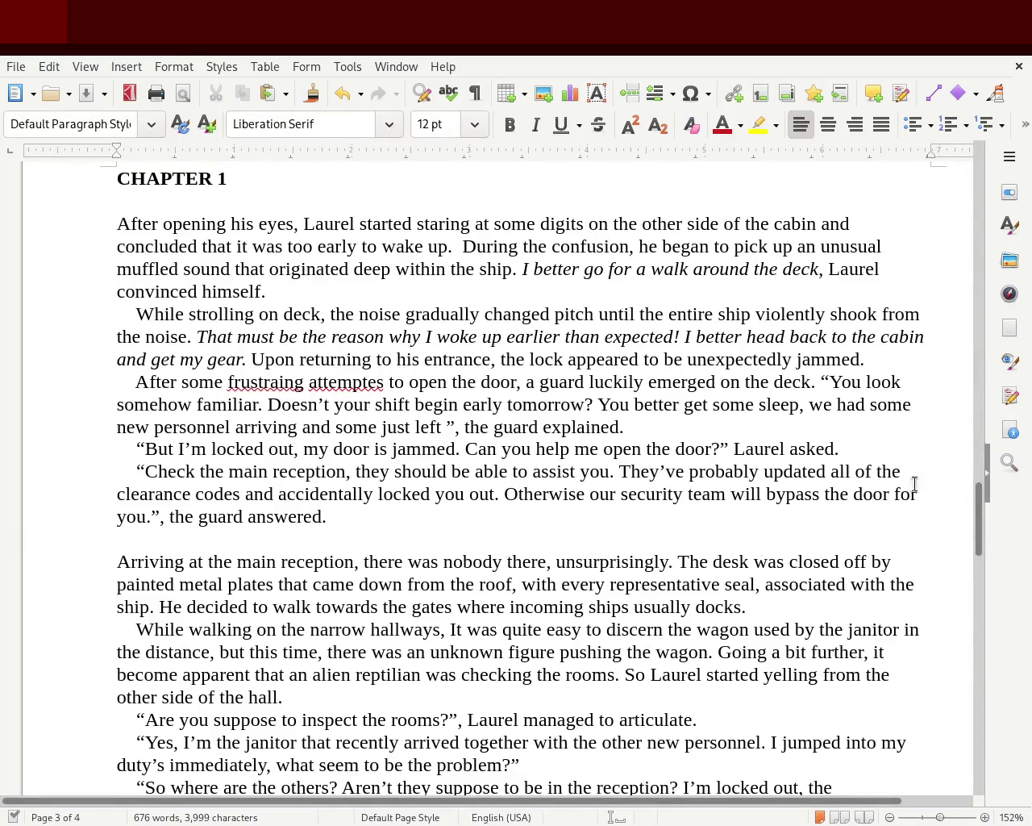
pyautogui.scroll(3, 978, 520)
pyautogui.scroll(-3, 978, 520)
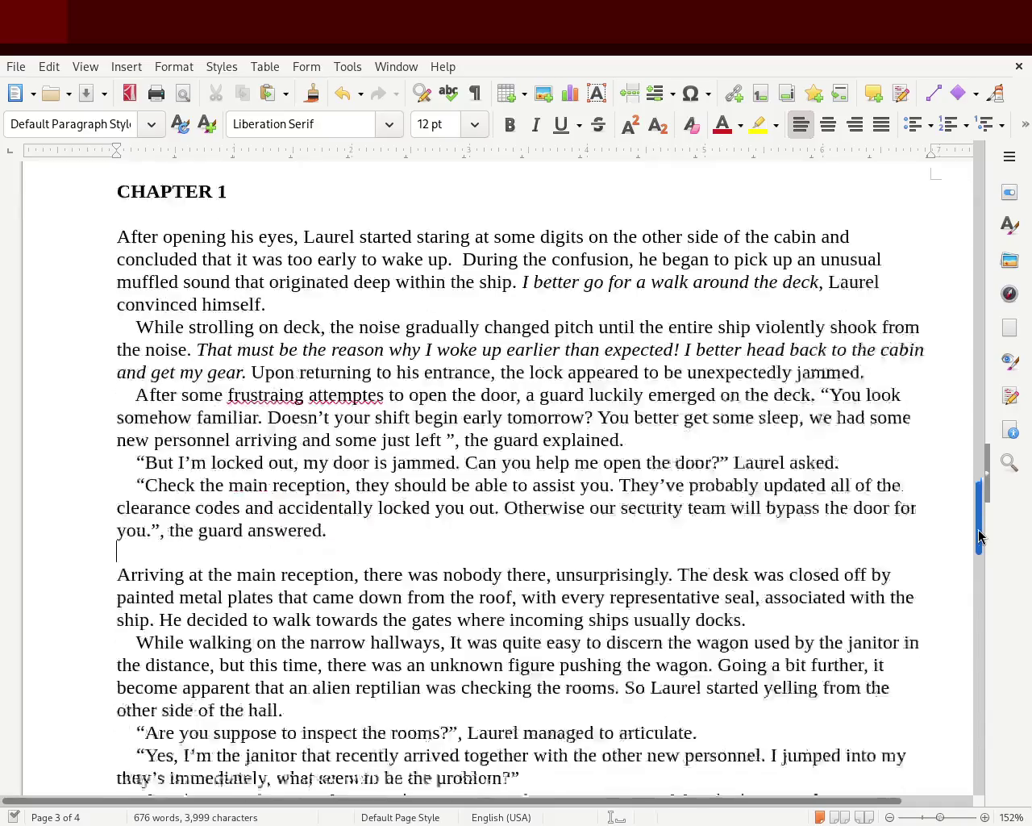
pyautogui.scroll(-2, 976, 538)
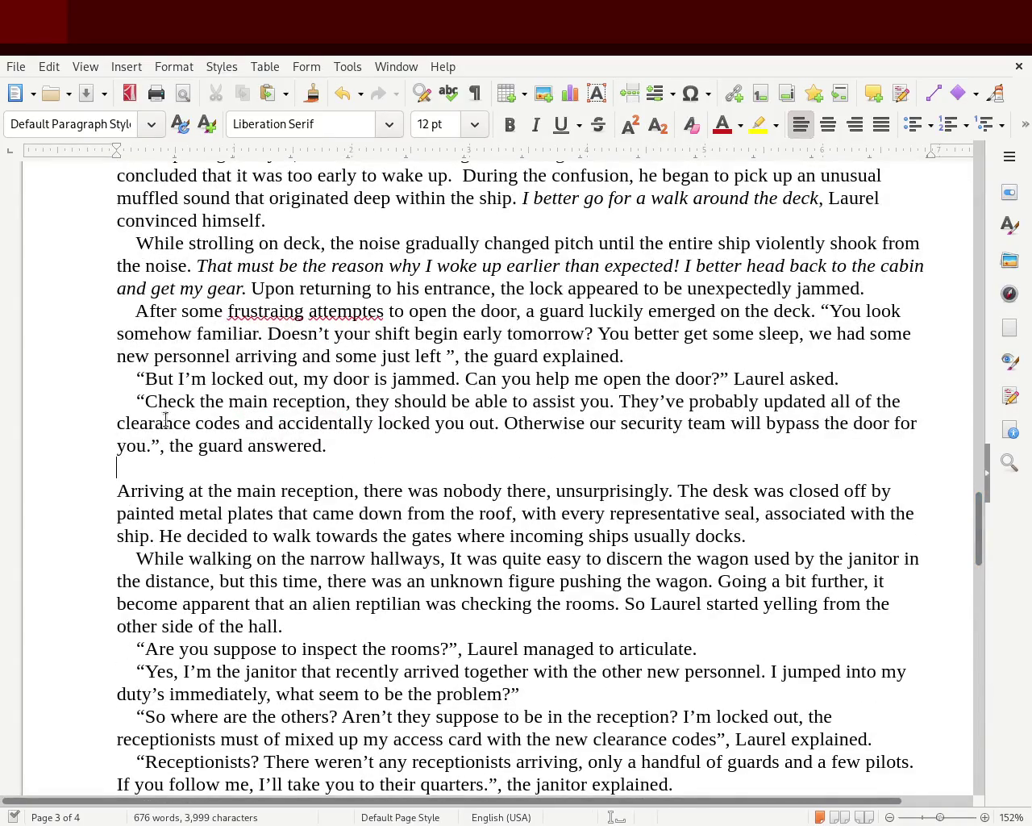
pyautogui.moveTo(135, 377); pyautogui.dragTo(60, 371)
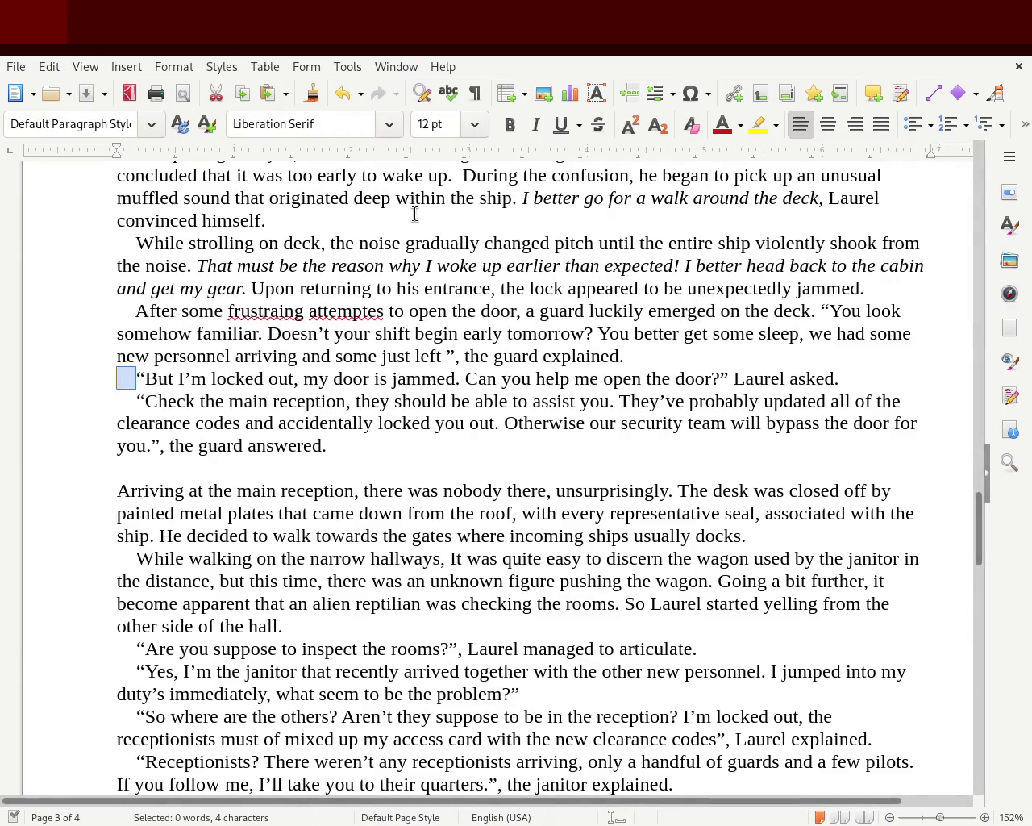
# - Start the guard's 'You look somehow familiar' line as its own indented paragraph
pyautogui.moveTo(978, 528)
pyautogui.mouseDown()
pyautogui.moveTo(985, 466)
pyautogui.moveTo(974, 522)
pyautogui.mouseUp()
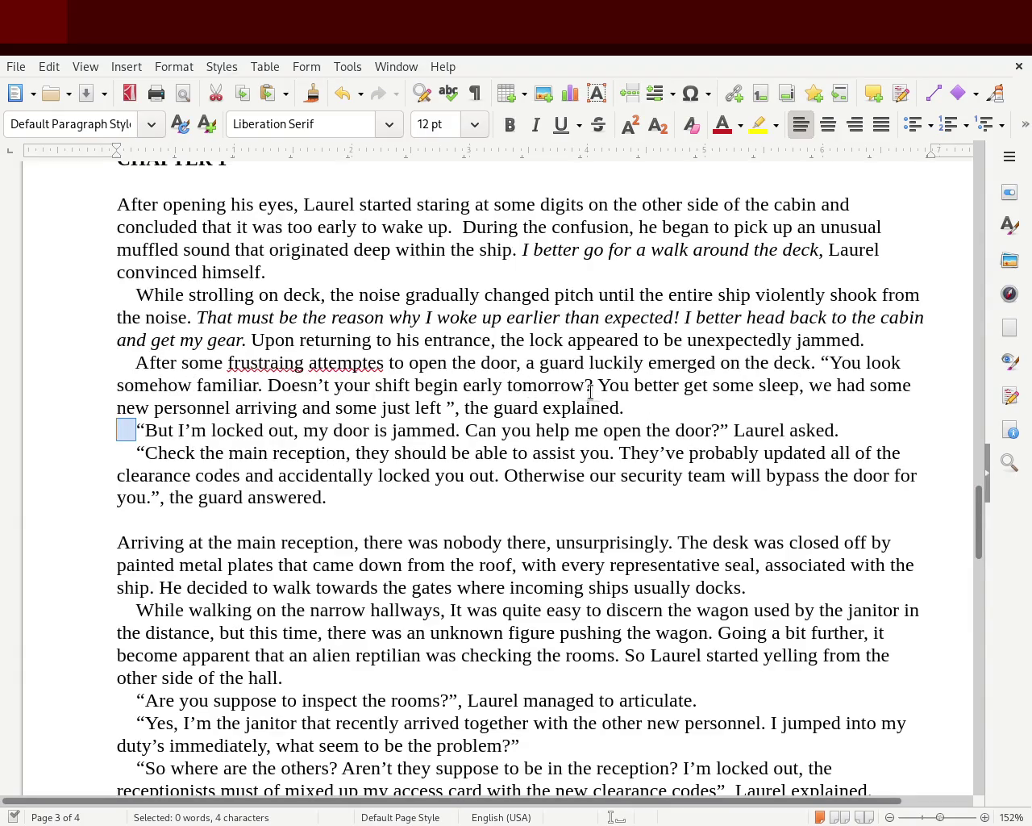
pyautogui.click(819, 359)
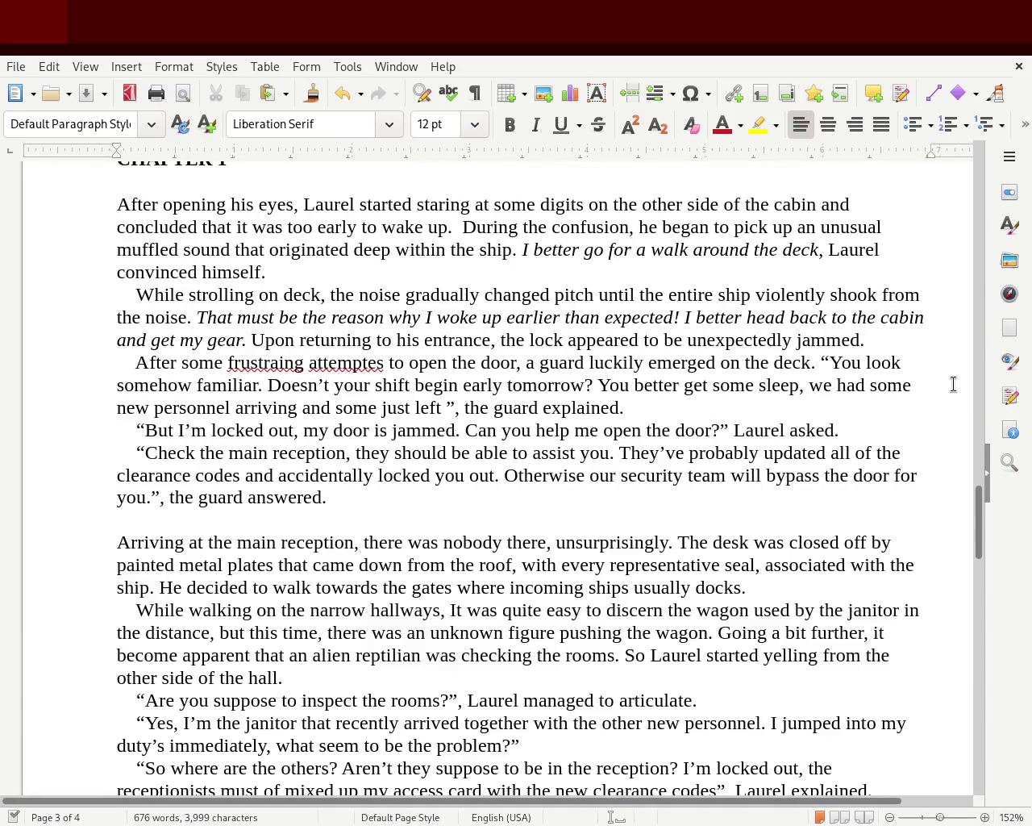
pyautogui.hotkey('shift', 'Return')
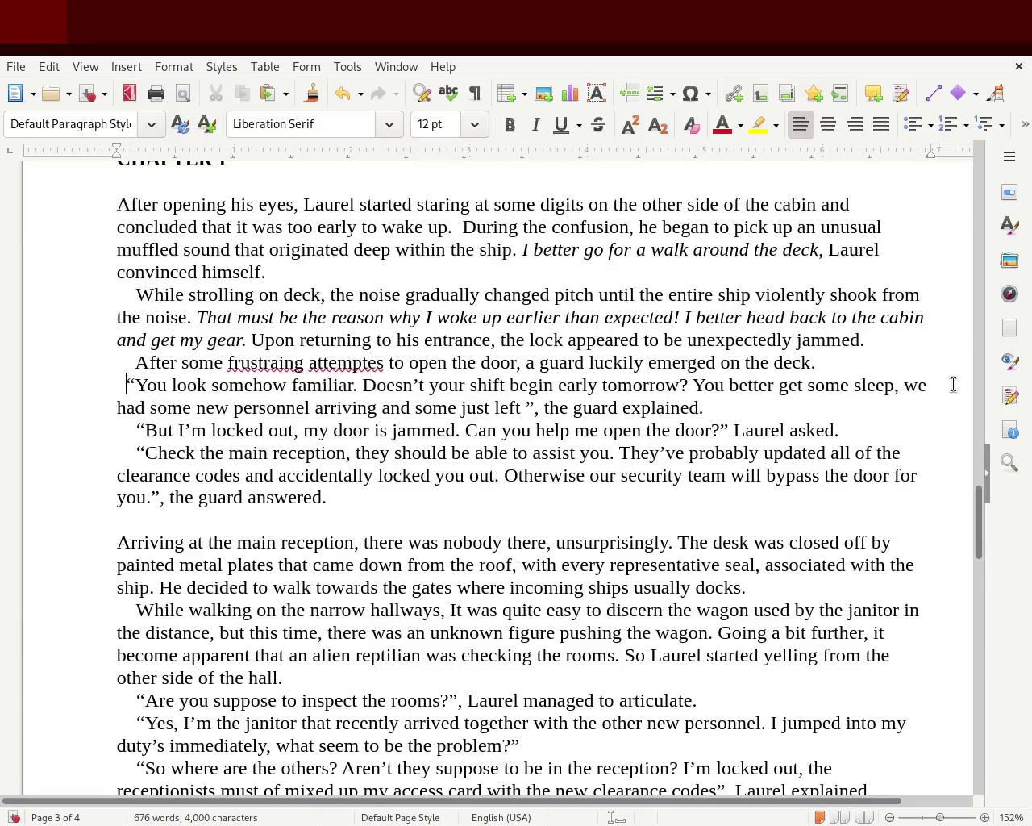
pyautogui.press('BackSpace')
pyautogui.press('Return')
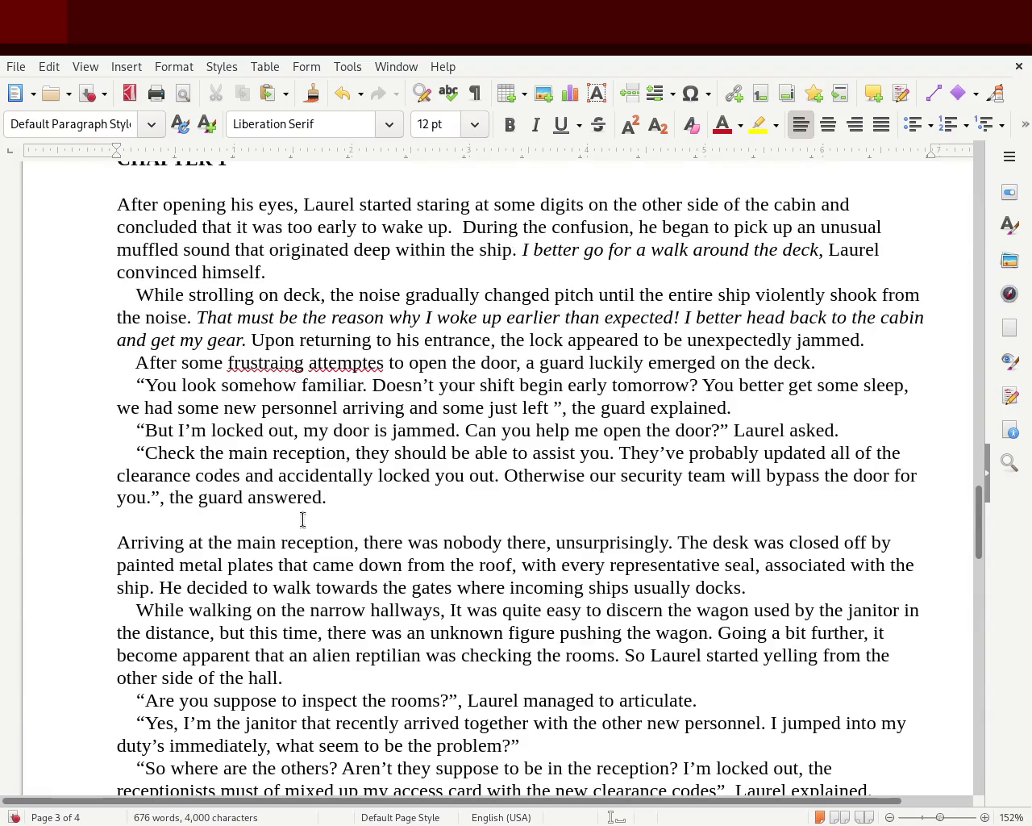
# - Delete the leading spaces before the 'After some' line
pyautogui.moveTo(134, 365); pyautogui.dragTo(56, 366)
pyautogui.press('Delete')
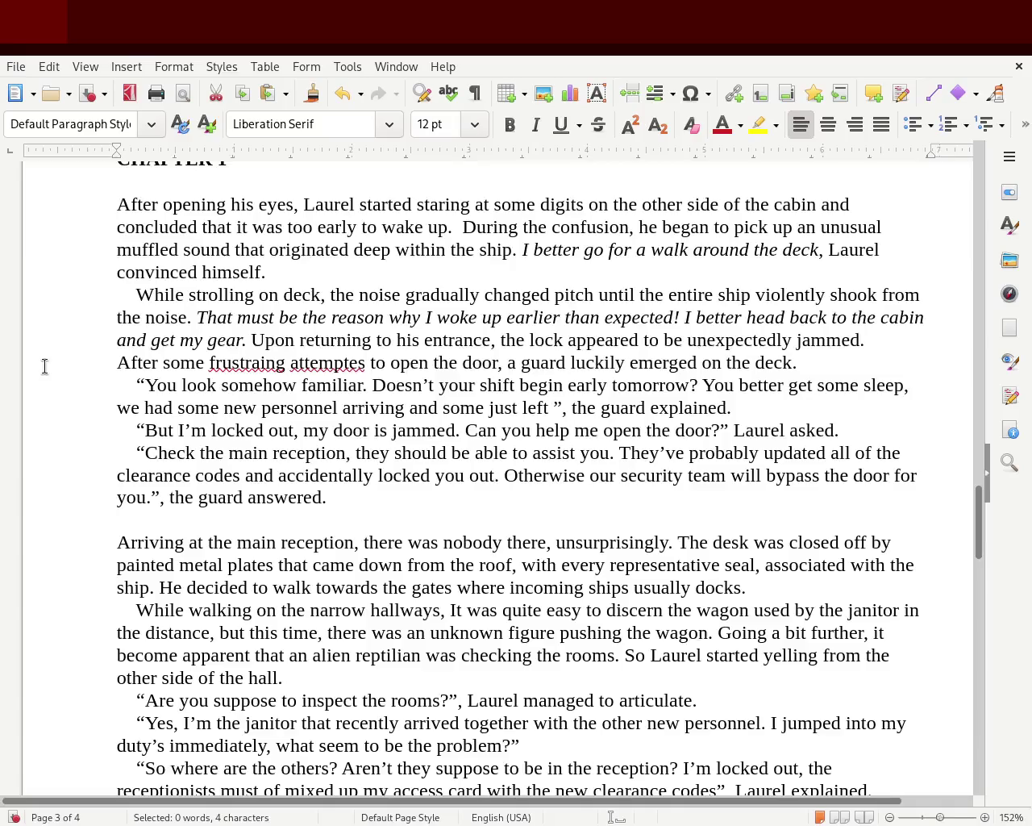
pyautogui.press('BackSpace')
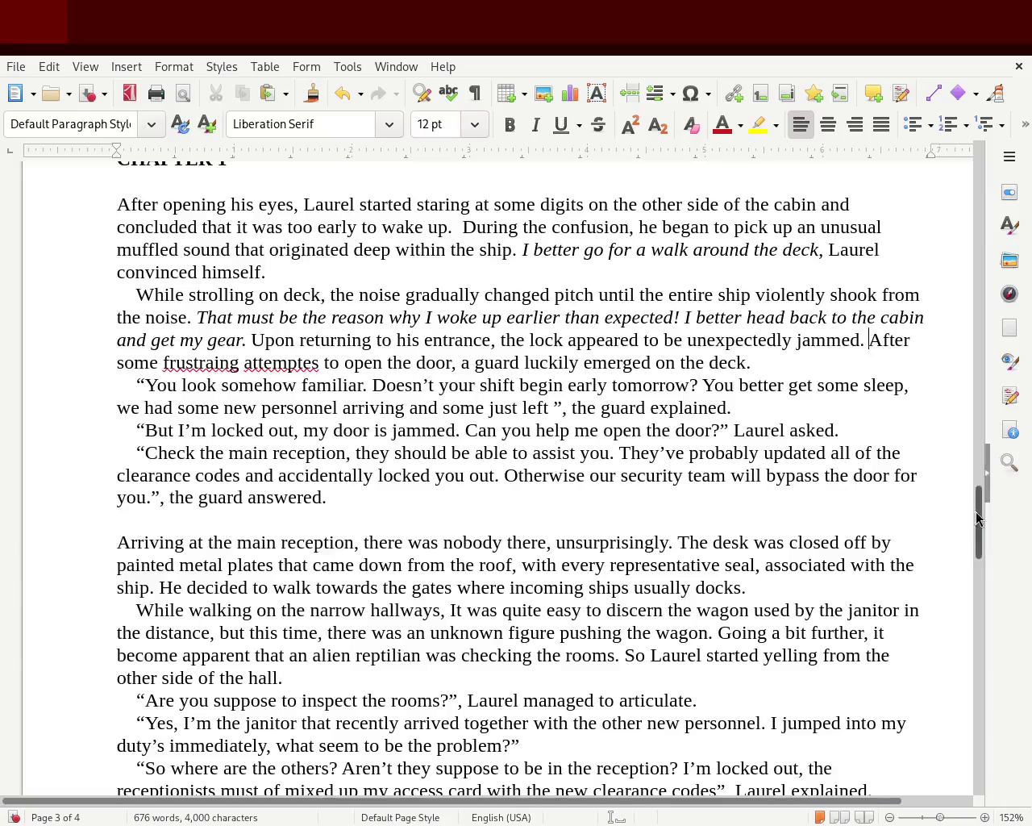
# - Scroll down and place the cursor after 'tomorrow?' in the janitor passage
pyautogui.moveTo(979, 520); pyautogui.dragTo(970, 513)
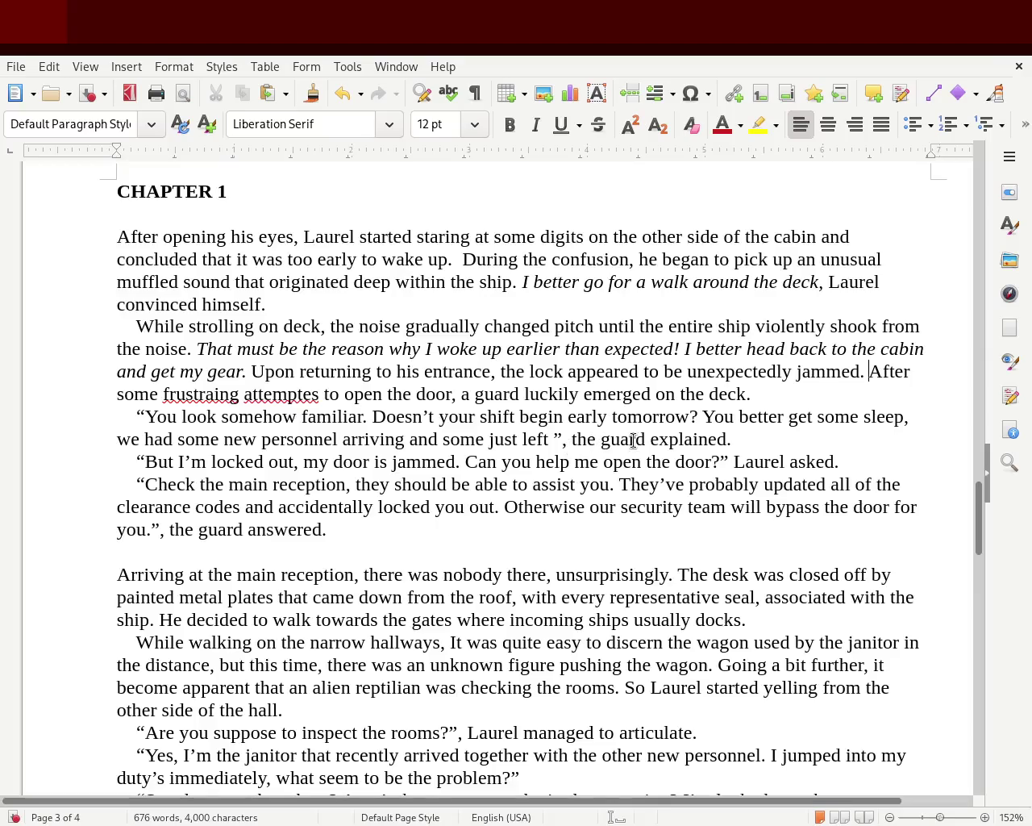
pyautogui.click(696, 415)
# - Change 'unsurprisingly' to 'surprisingly' and join 'While walking on' after 'docks.'
pyautogui.moveTo(978, 516); pyautogui.dragTo(978, 545)
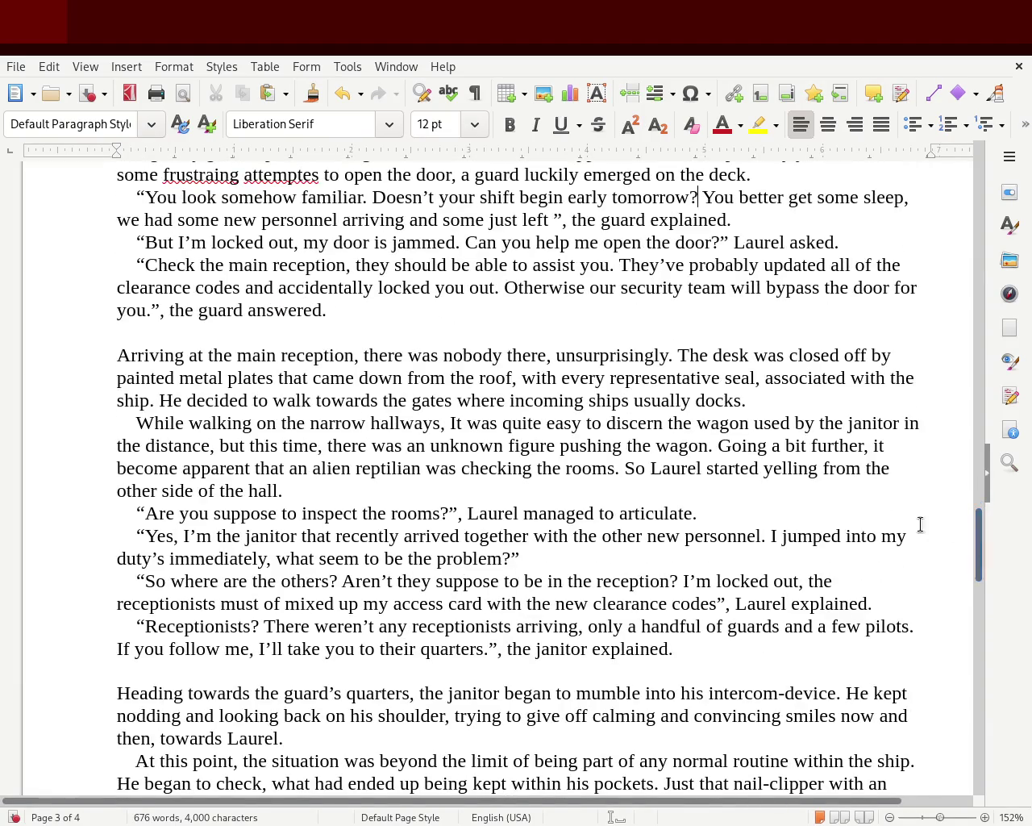
pyautogui.click(568, 362)
pyautogui.press('Delete')
pyautogui.press('Delete')
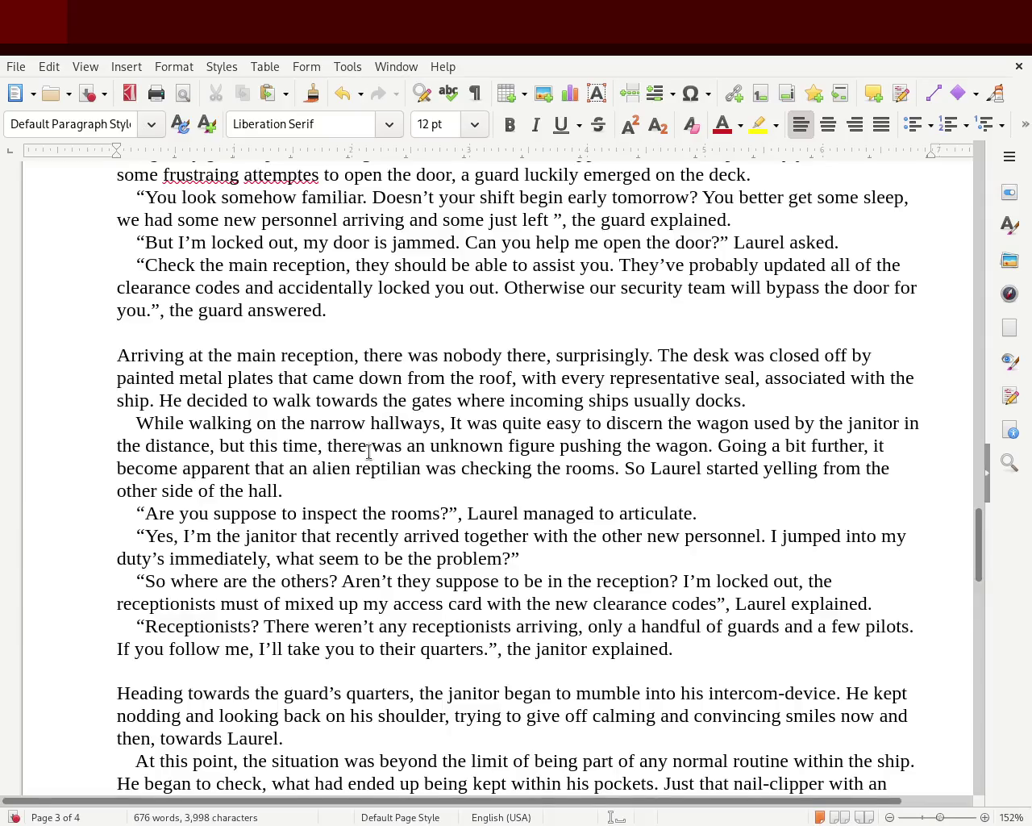
pyautogui.press('Delete')
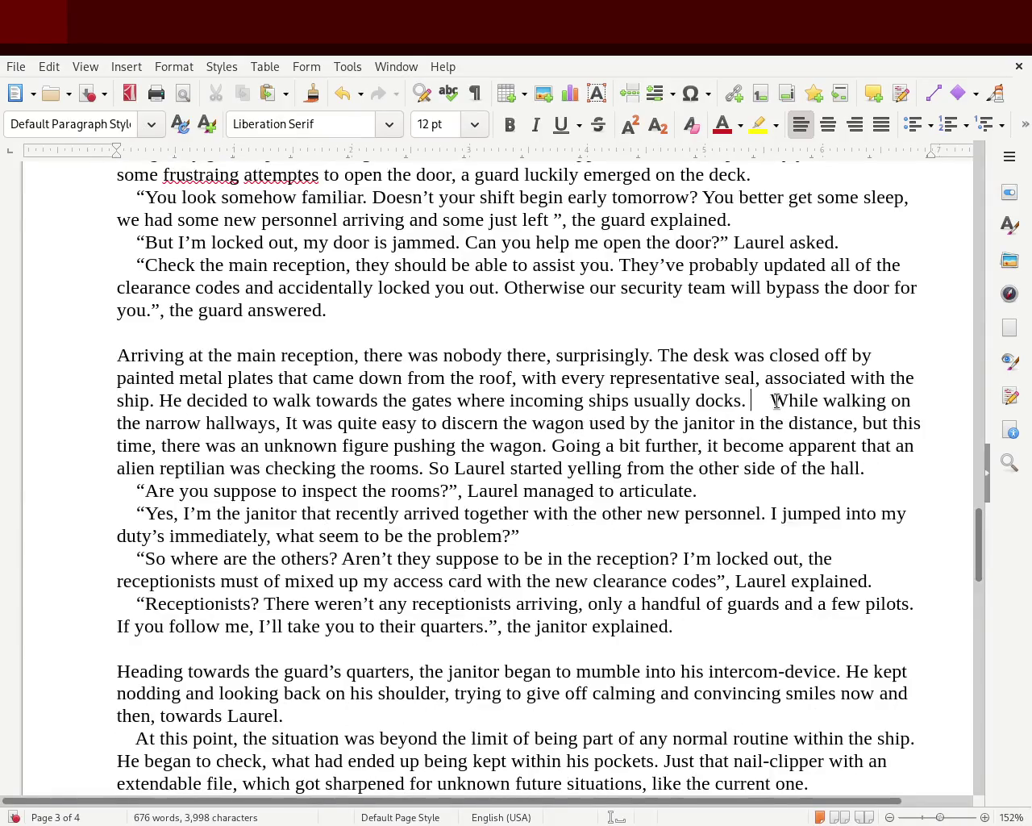
pyautogui.press('Delete')
pyautogui.press('Delete')
pyautogui.press('Delete')
pyautogui.press('Delete')
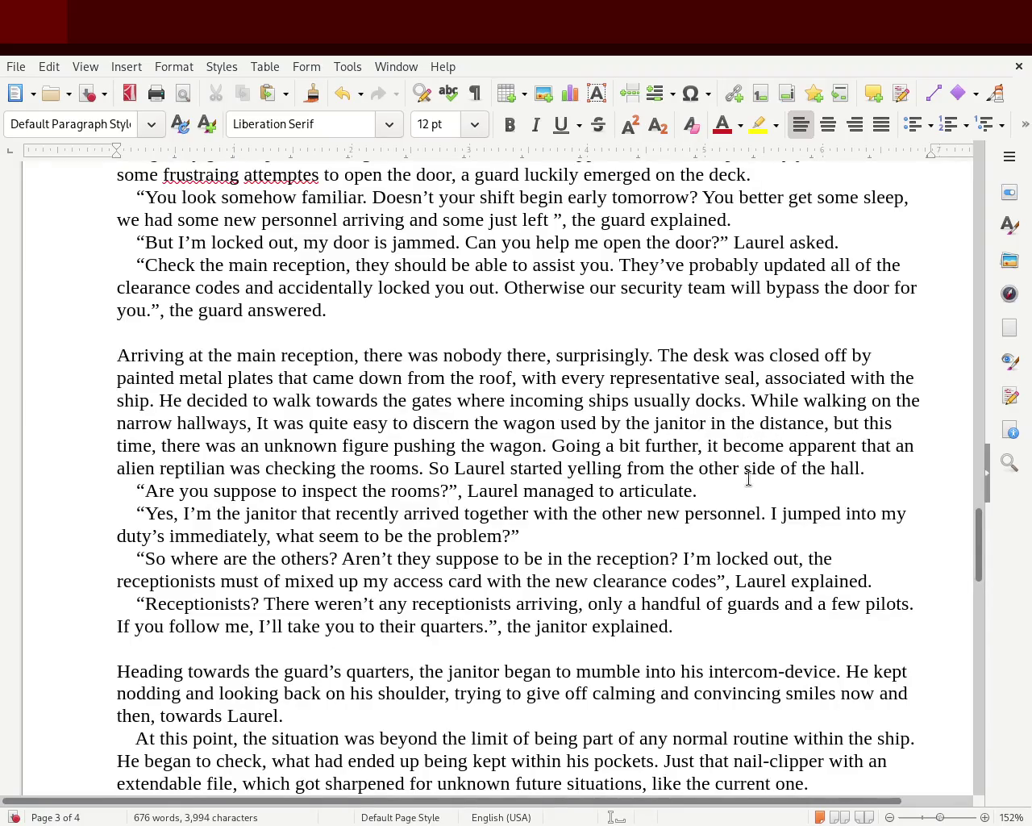
pyautogui.click(826, 445)
# - Reword 'an alien reptilian' to 'an some type of reptilian alien' in the hallway paragraph
pyautogui.doubleClick(818, 446)
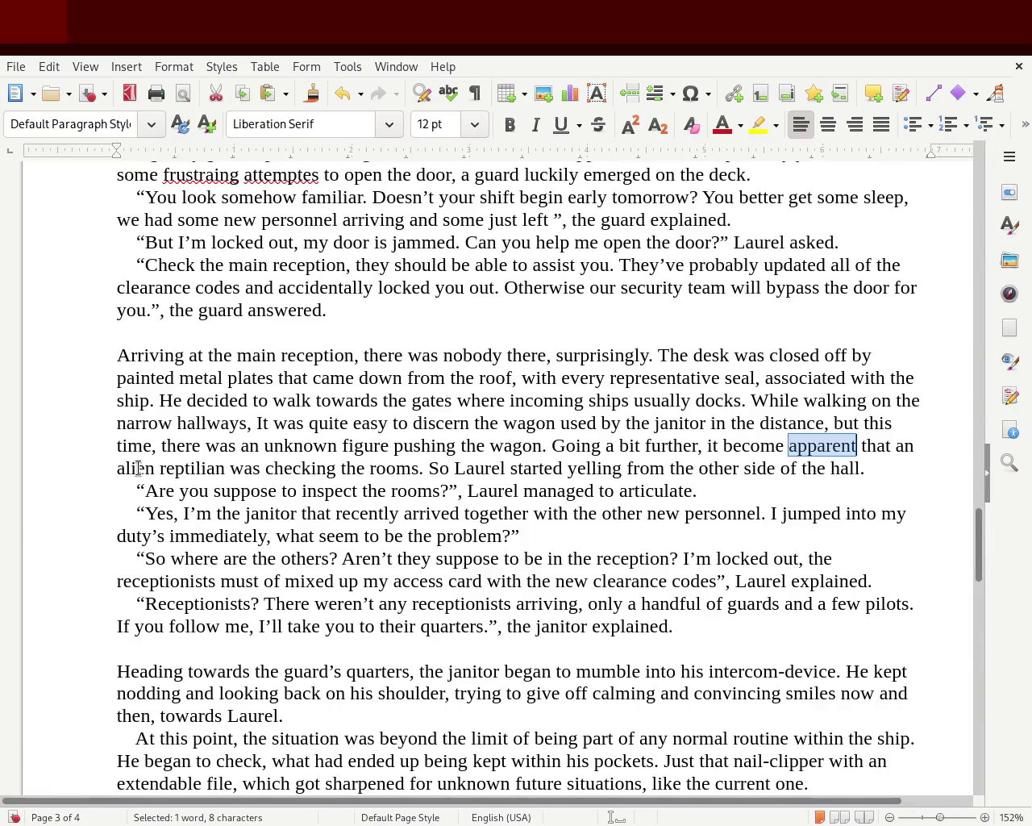
pyautogui.doubleClick(138, 467)
pyautogui.write('unk')
pyautogui.press('BackSpace')
pyautogui.write('known type of')
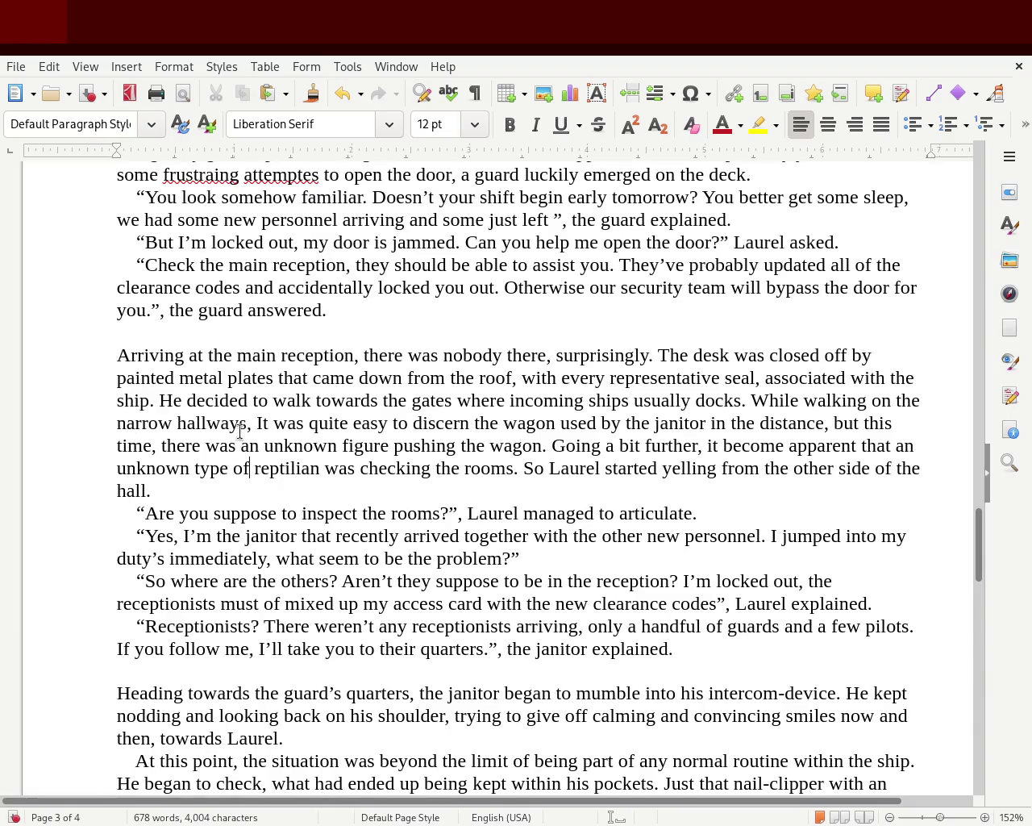
pyautogui.click(316, 469)
pyautogui.write('alien')
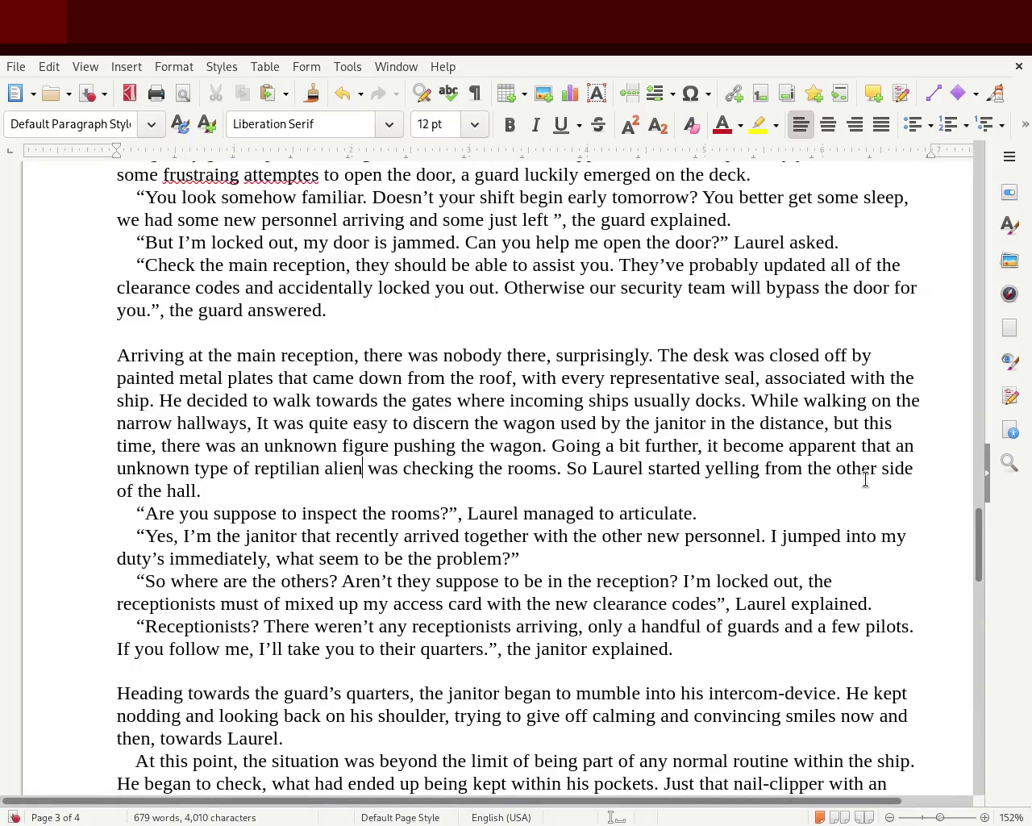
pyautogui.doubleClick(174, 469)
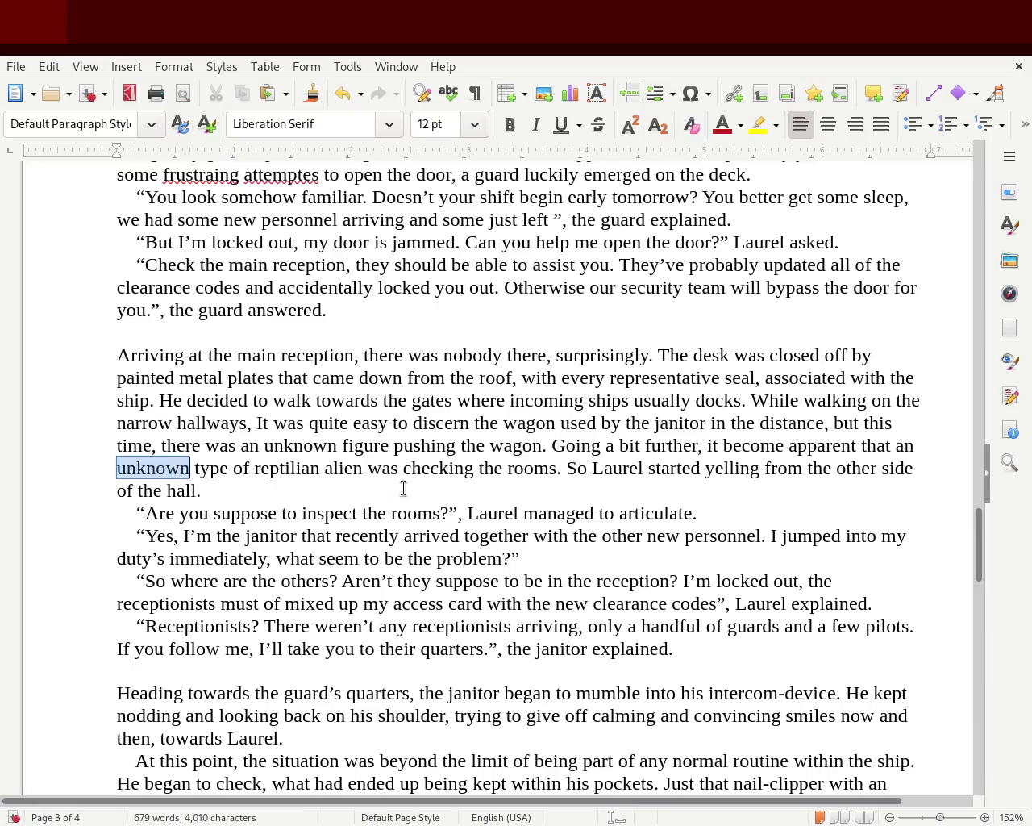
pyautogui.write('some')
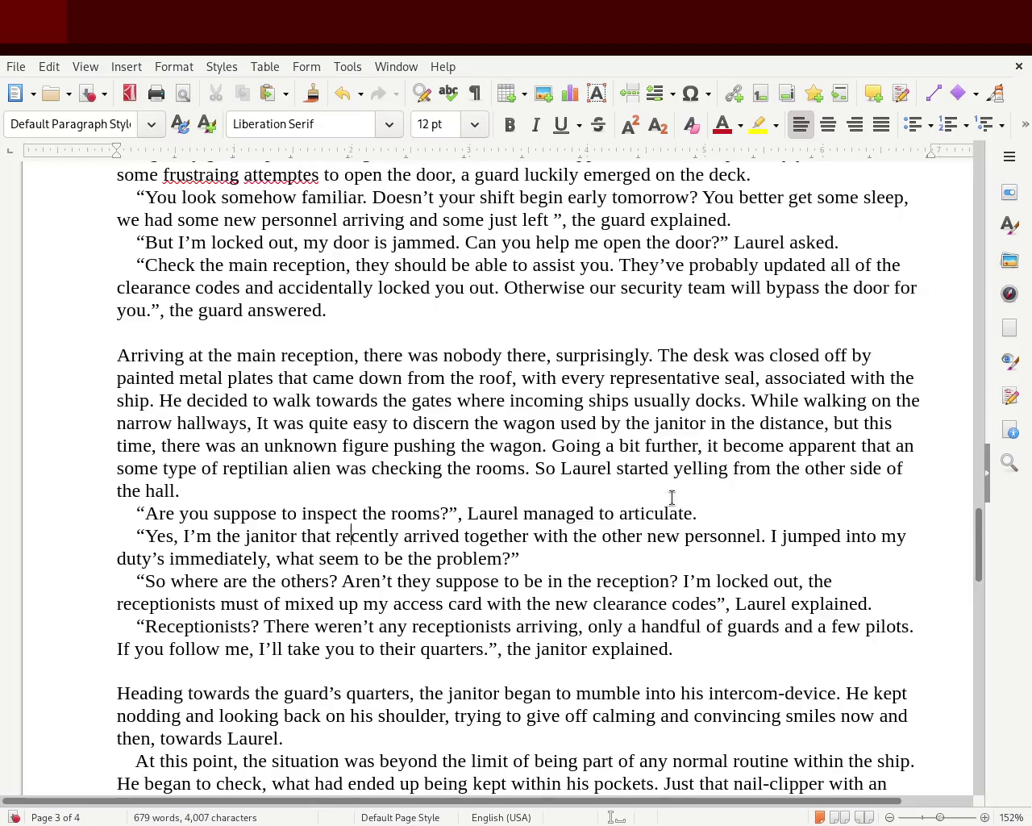
pyautogui.click(349, 536)
pyautogui.click(696, 513)
# - Change 'I'm locked out,' to 'I got locked out.' followed by a space
pyautogui.click(696, 580)
pyautogui.press('Delete')
pyautogui.press('Delete')
pyautogui.write('g')
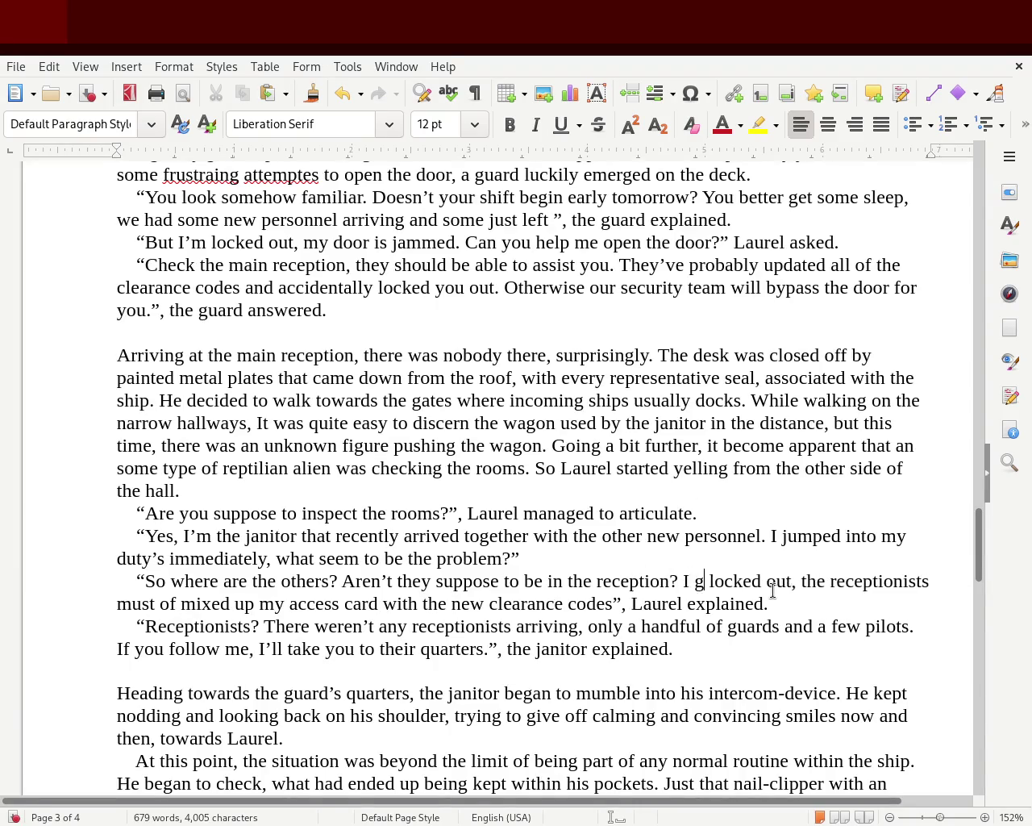
pyautogui.write('ot')
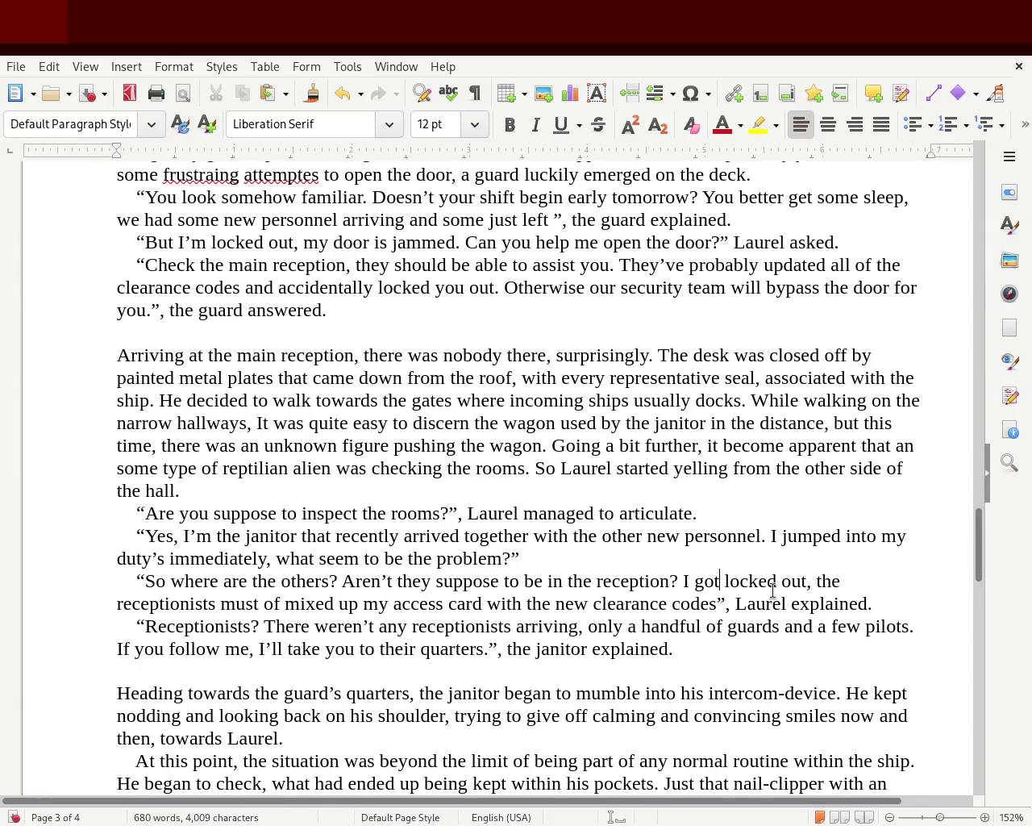
pyautogui.click(816, 582)
pyautogui.press('BackSpace')
pyautogui.press('BackSpace')
pyautogui.write('.')
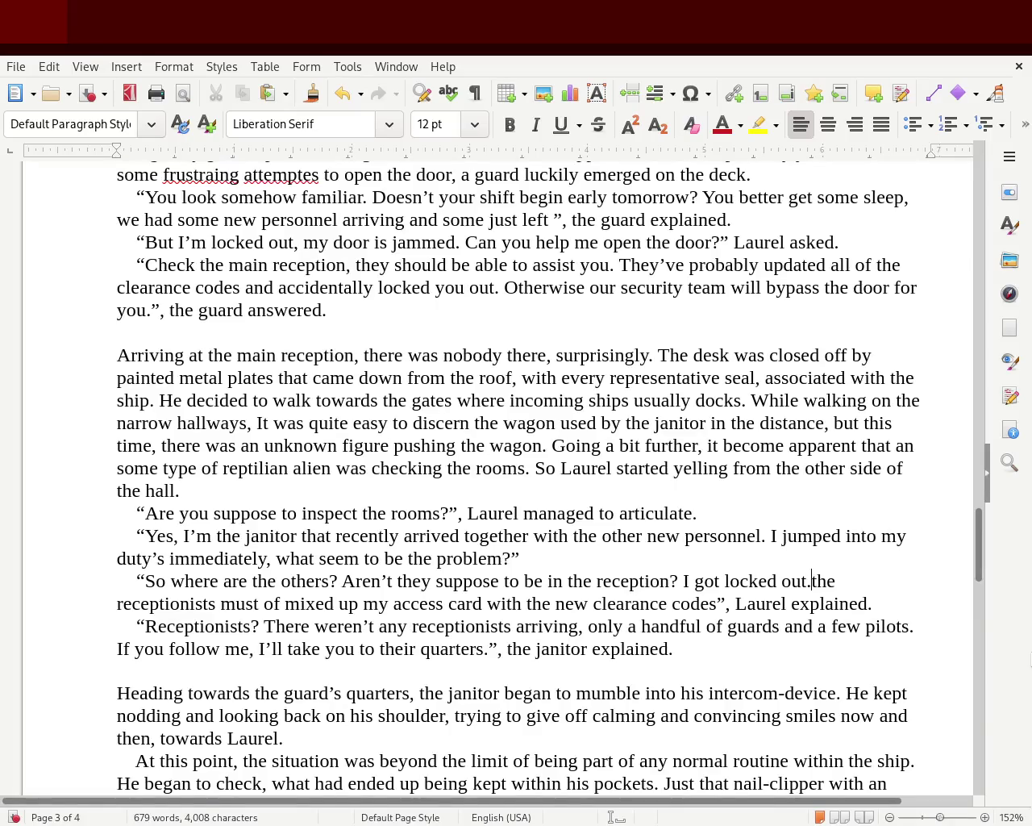
pyautogui.hotkey('ctrl', 'Left')
pyautogui.hotkey('ctrl', 'Left')
pyautogui.hotkey('ctrl', 'Left')
pyautogui.hotkey('ctrl', 'Left')
pyautogui.hotkey('ctrl', 'Right')
pyautogui.hotkey('ctrl', 'Right')
pyautogui.press('Right')
pyautogui.press('Right')
pyautogui.press('Right')
pyautogui.press('Right')
pyautogui.press('Right')
# - Reword the next sentence to 'I suspect the receptionists disabled my access card'
pyautogui.press('Delete')
pyautogui.write('T')
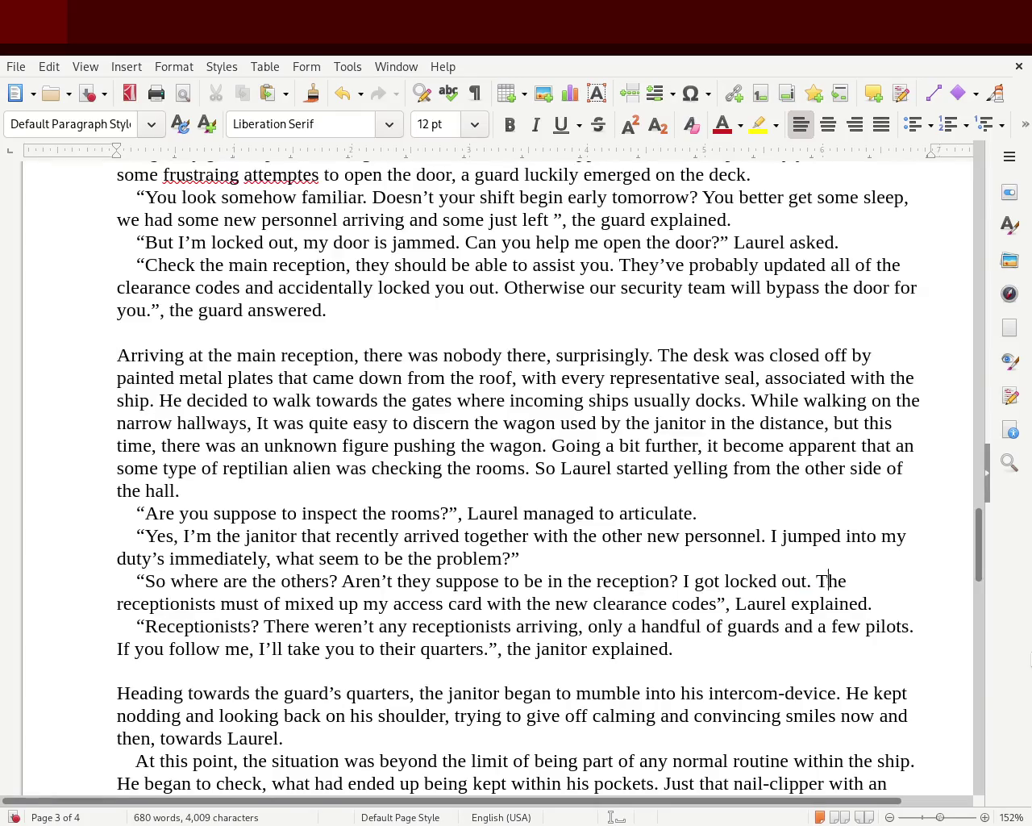
pyautogui.press('Delete')
pyautogui.press('Delete')
pyautogui.press('Delete')
pyautogui.write('I suspect the')
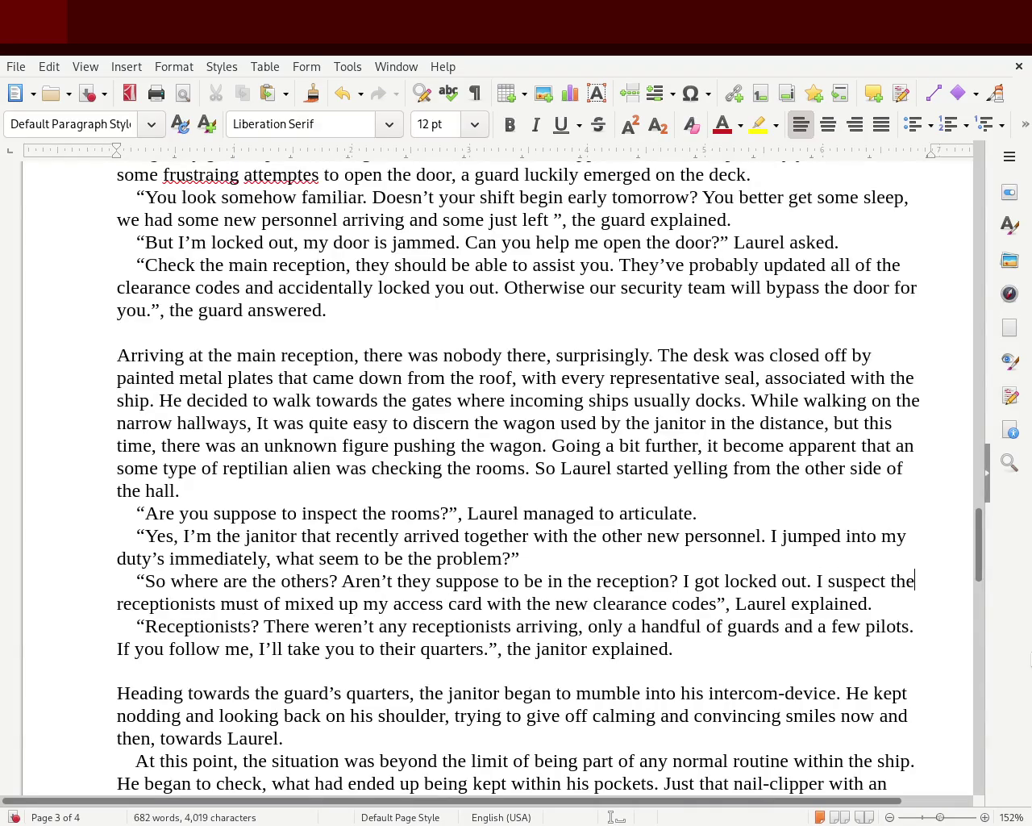
pyautogui.press('Right')
pyautogui.press('Right')
pyautogui.press('Right')
pyautogui.press('Right')
pyautogui.press('Right')
pyautogui.press('Right')
pyautogui.press('Right')
pyautogui.press('Right')
pyautogui.press('Delete')
pyautogui.press('Delete')
pyautogui.press('Delete')
pyautogui.press('Delete')
pyautogui.press('Delete')
pyautogui.press('Delete')
pyautogui.press('Delete')
pyautogui.press('Delete')
pyautogui.press('Delete')
pyautogui.write('d')
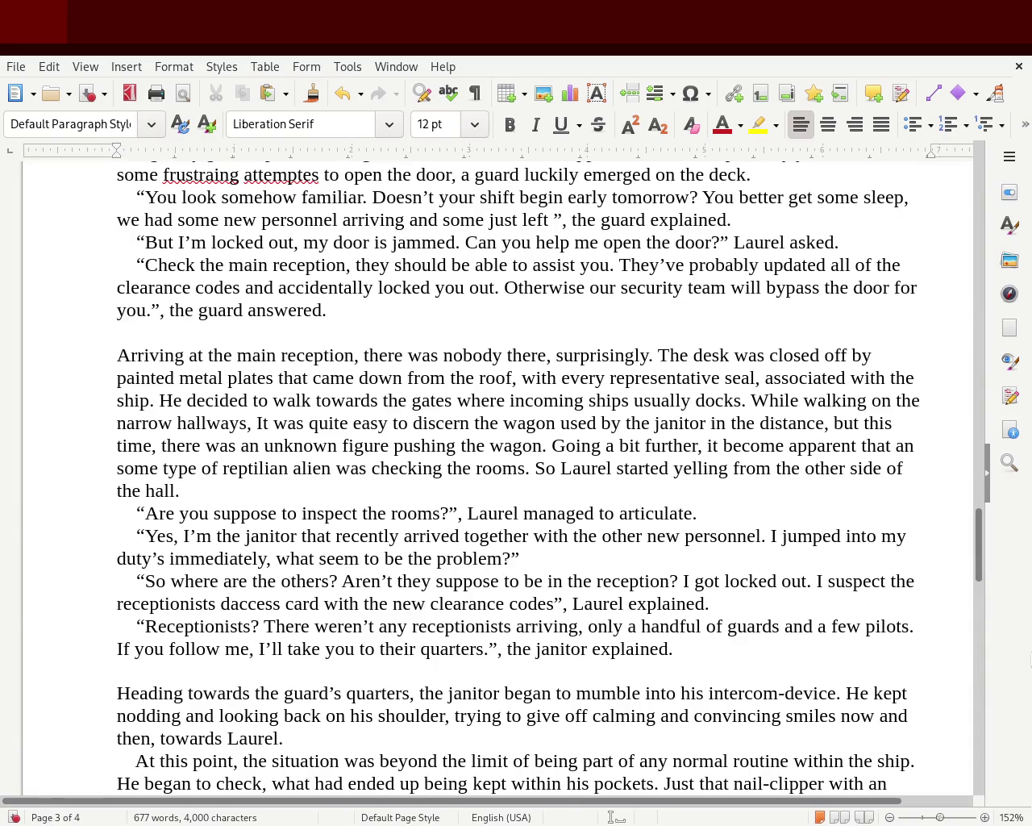
pyautogui.write('isabled my')
pyautogui.press('Right')
pyautogui.press('Right')
pyautogui.press('Right')
pyautogui.press('Right')
pyautogui.press('Right')
pyautogui.press('Right')
pyautogui.press('Right')
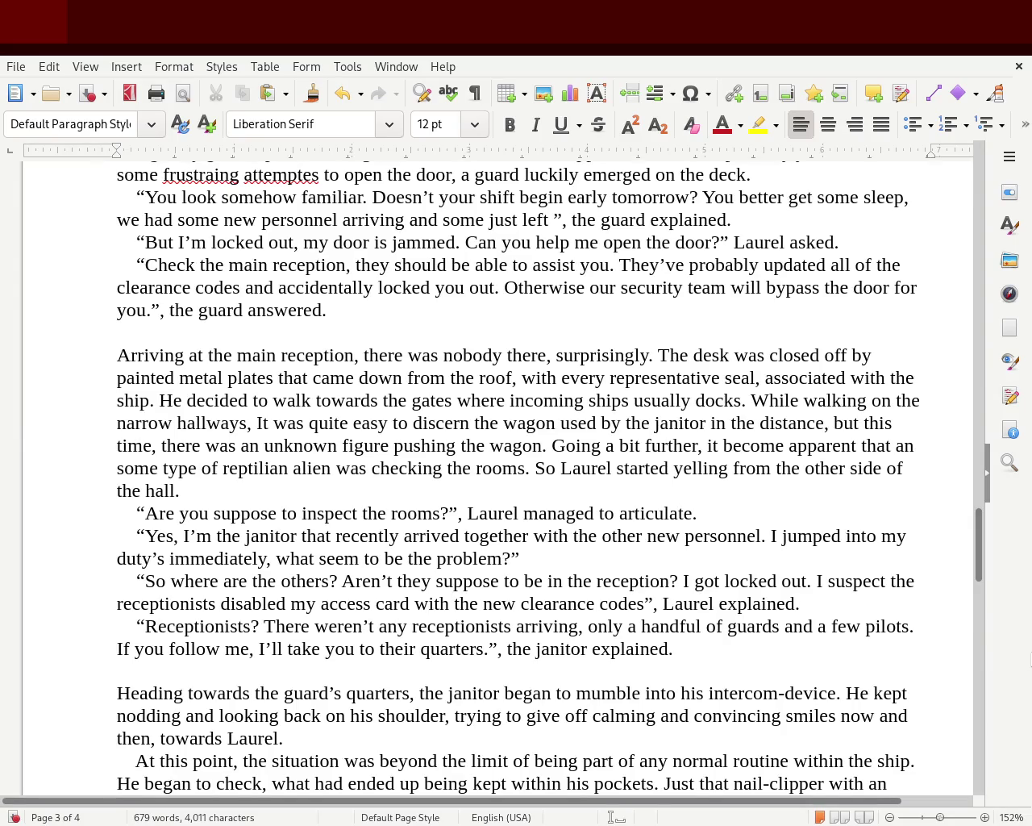
# - Insert 'set of' before 'clearance codes' and save the document
pyautogui.press('Right')
pyautogui.press('Right')
pyautogui.press('Right')
pyautogui.press('Right')
pyautogui.press('Right')
pyautogui.write('set if')
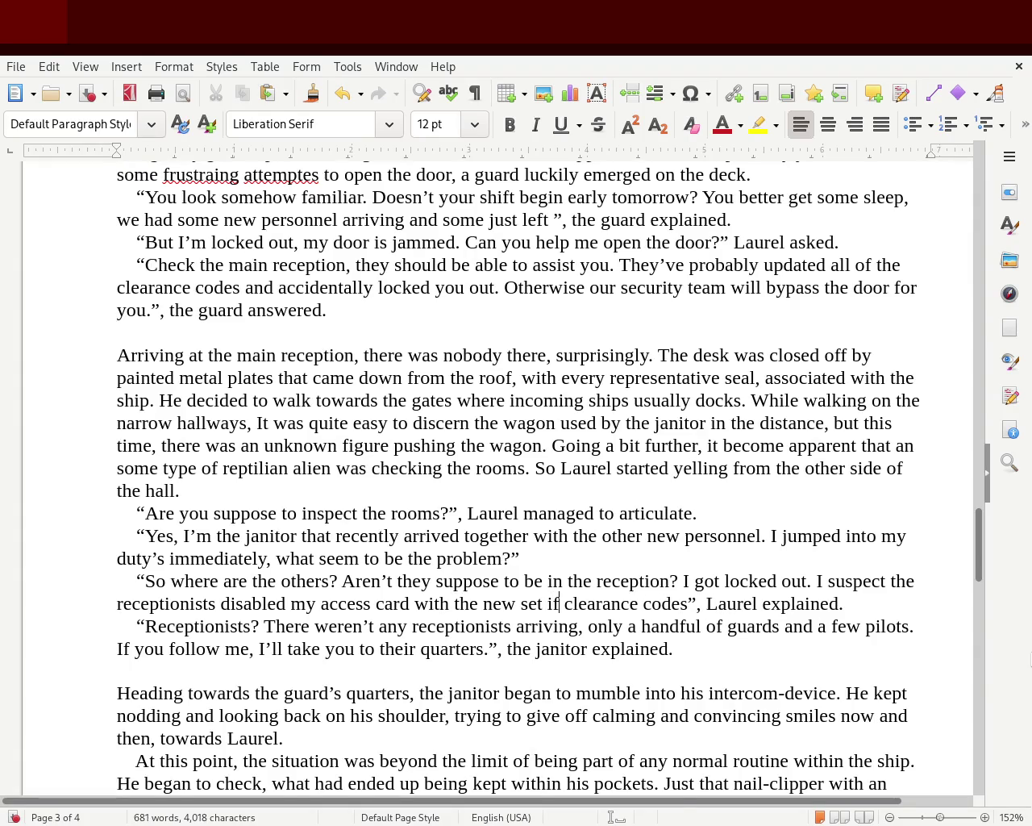
pyautogui.press('BackSpace')
pyautogui.press('BackSpace')
pyautogui.write('of')
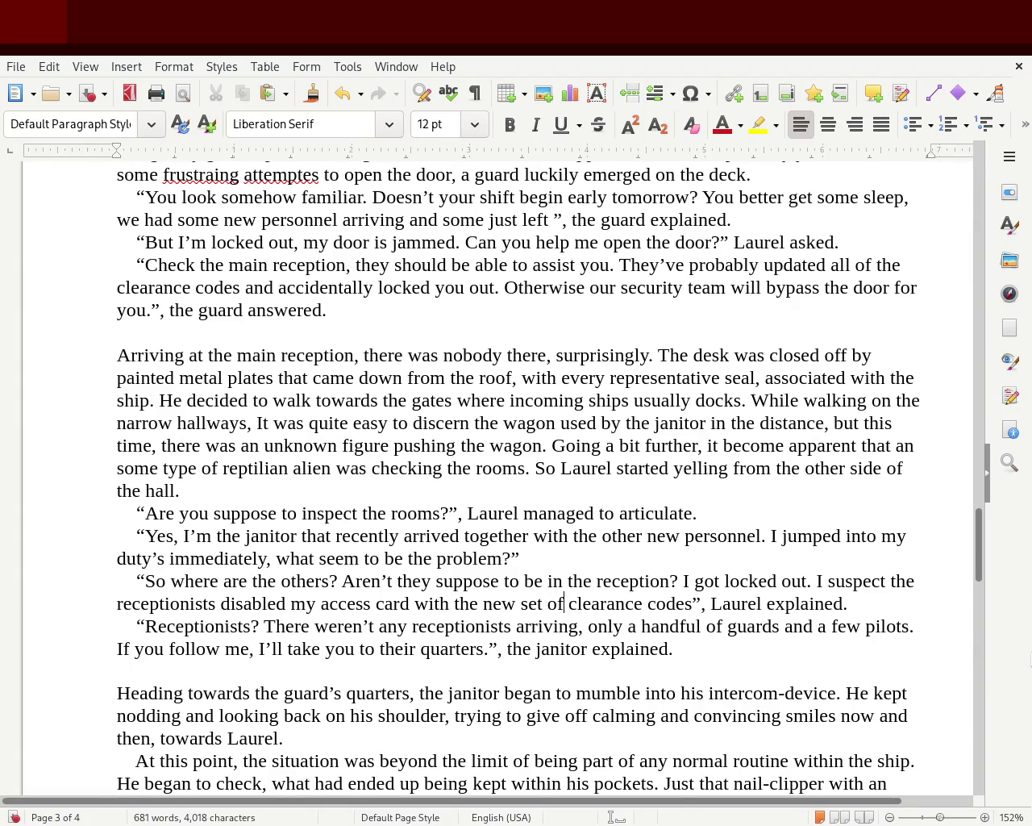
pyautogui.hotkey('ctrl', 's')
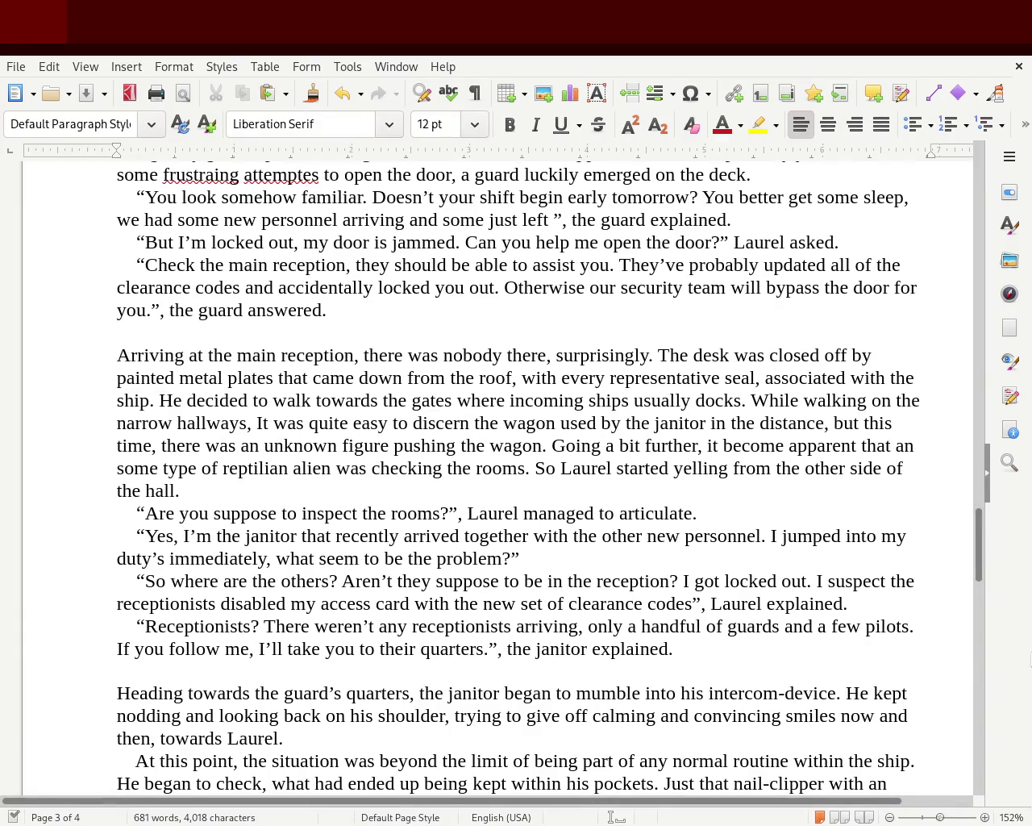